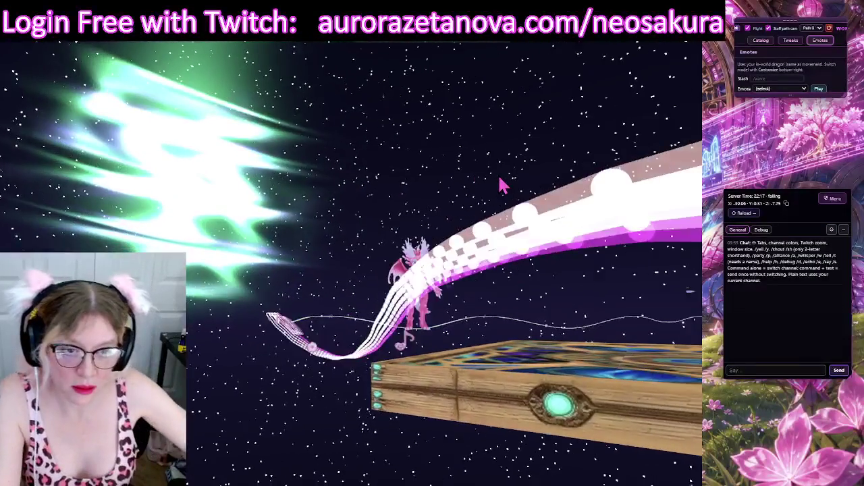
Leave fullscreen and enable 'Staff path cam' so the camera follows the dragon along the staff
key(F11)
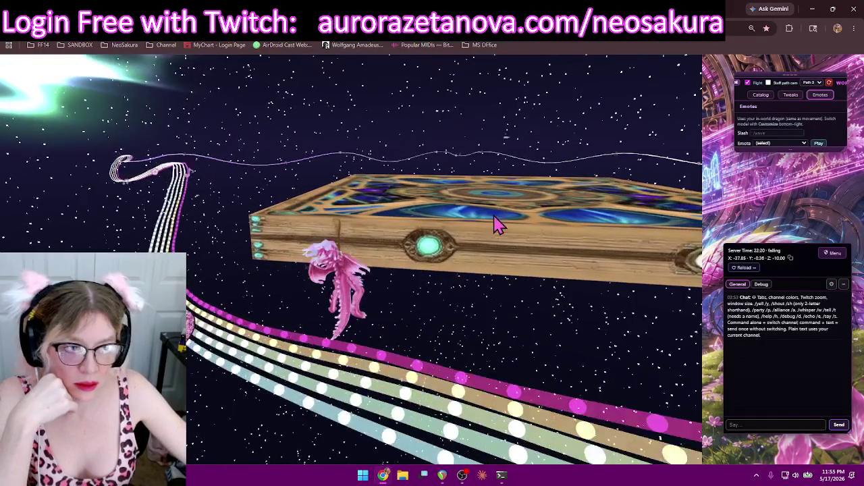
click(769, 82)
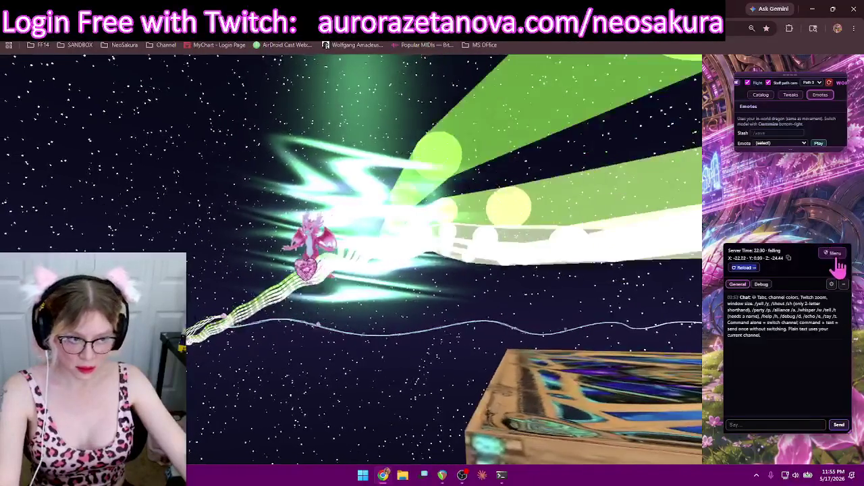
Go back to the character-select screen through Menu > Back to Character Select
click(835, 255)
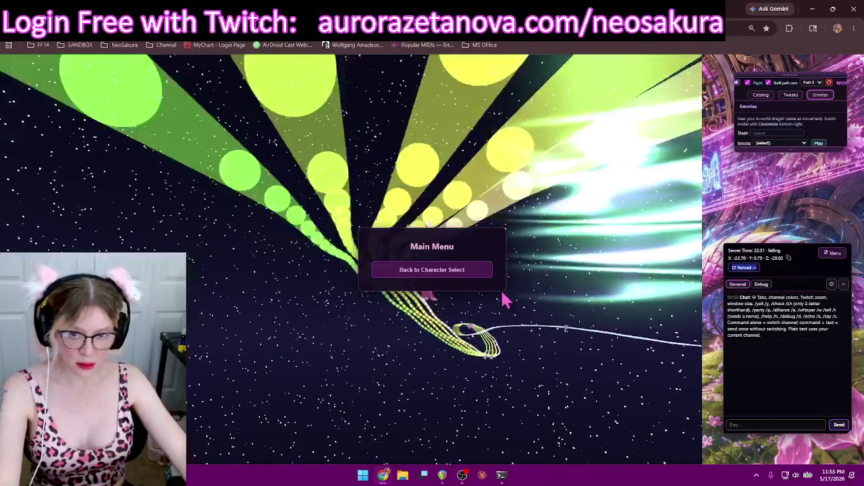
click(464, 271)
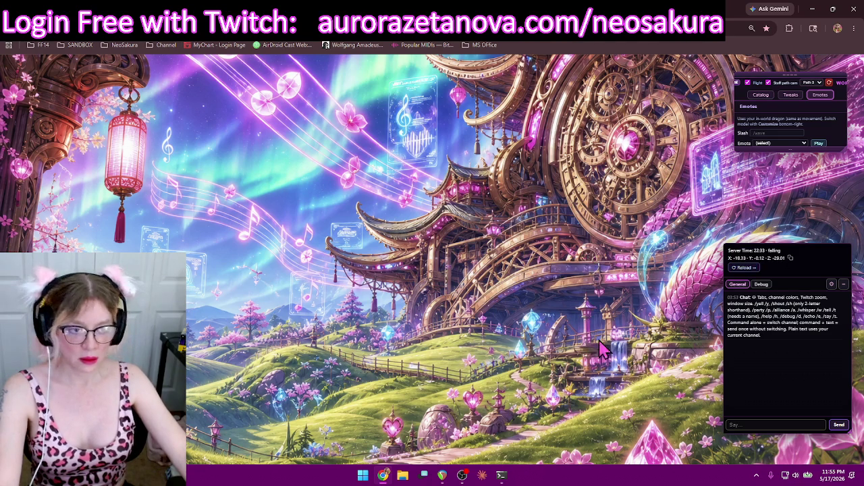
drag(801, 245, 777, 238)
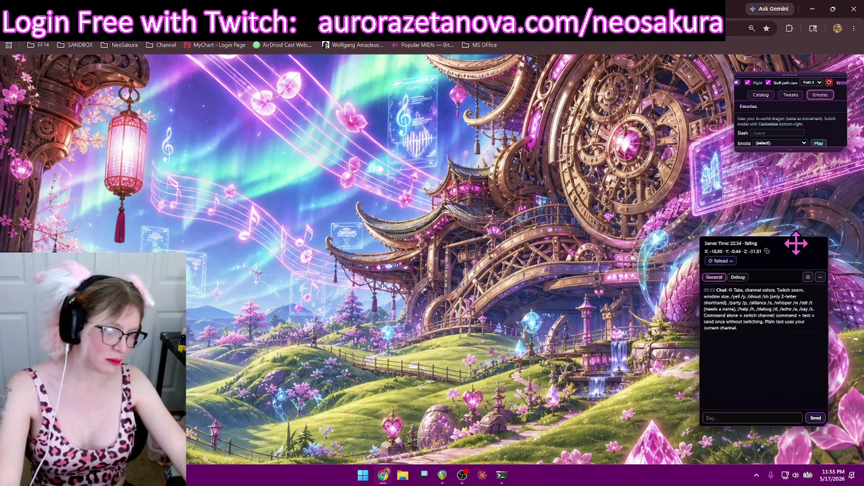
click(720, 262)
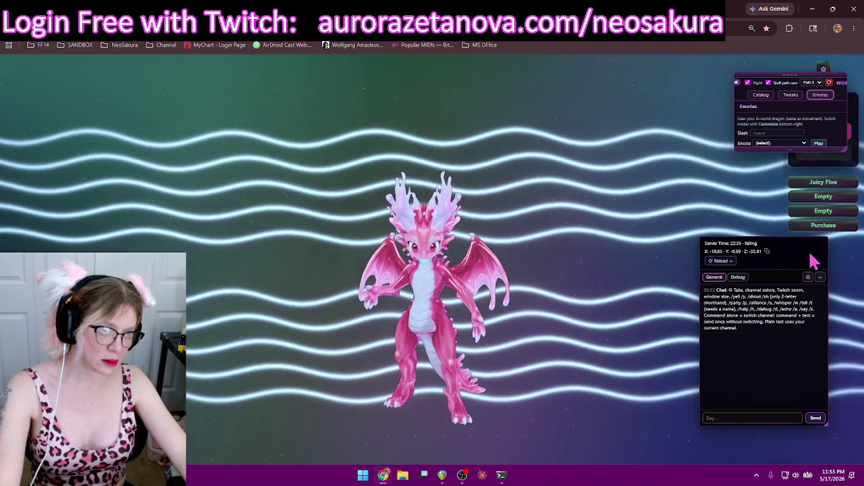
Collapse the game toolbar and move it and the chat panel off the character panel
drag(796, 239, 822, 261)
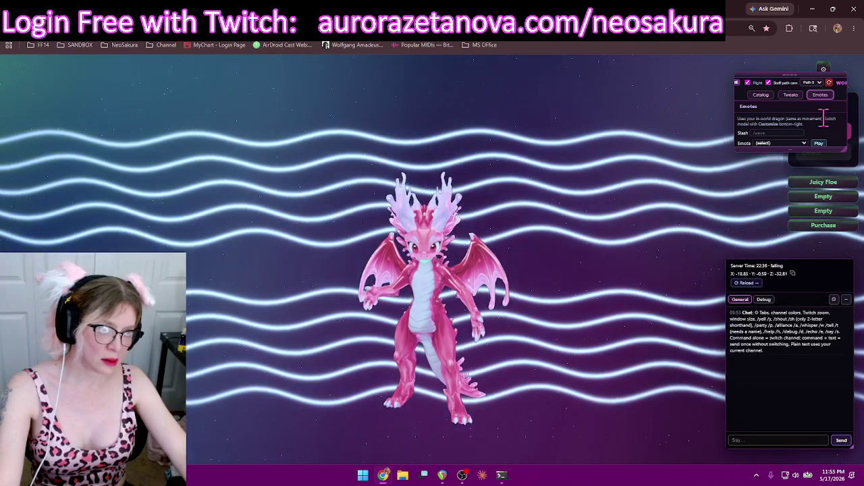
click(791, 73)
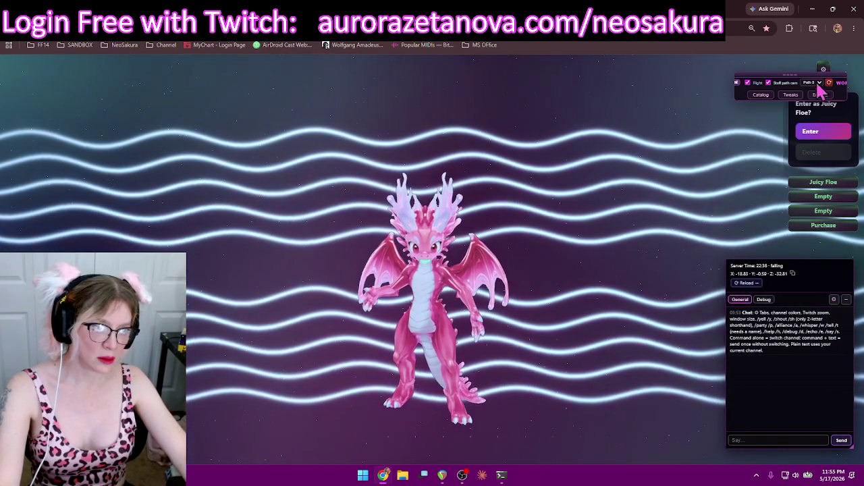
drag(739, 81, 659, 141)
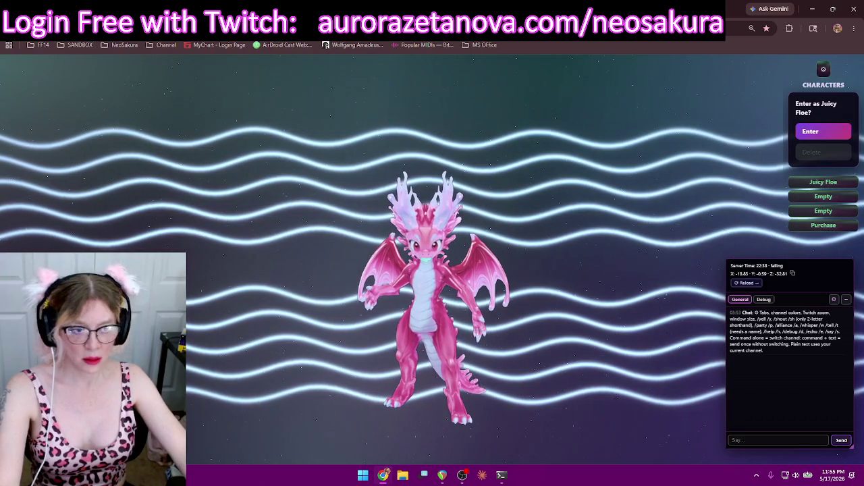
drag(820, 261, 826, 271)
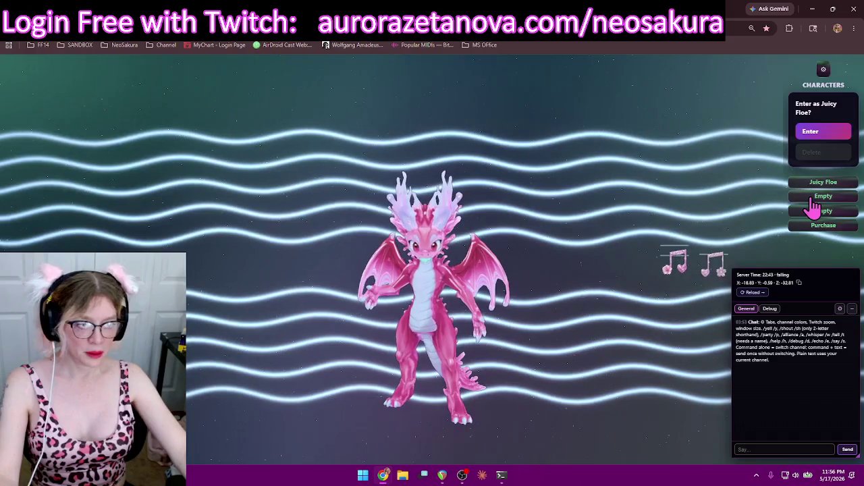
Start a character in an empty slot, preview the Avian and Clockwork lineages, then minimise the browser
click(814, 209)
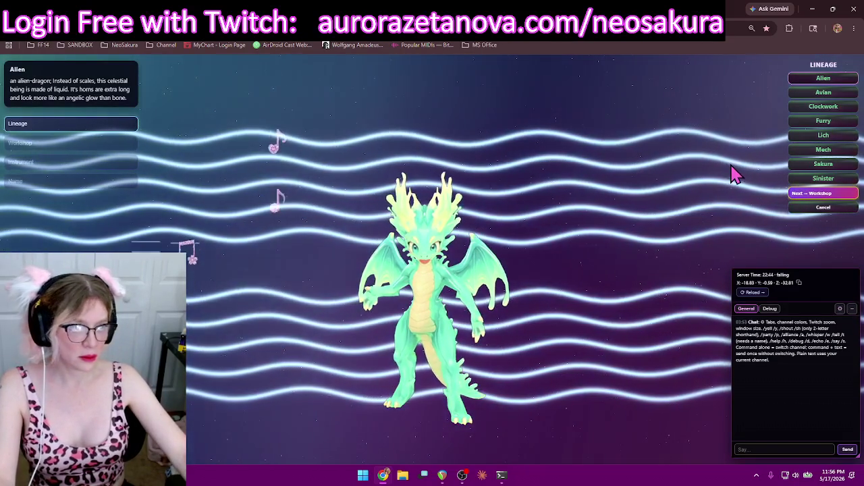
click(819, 95)
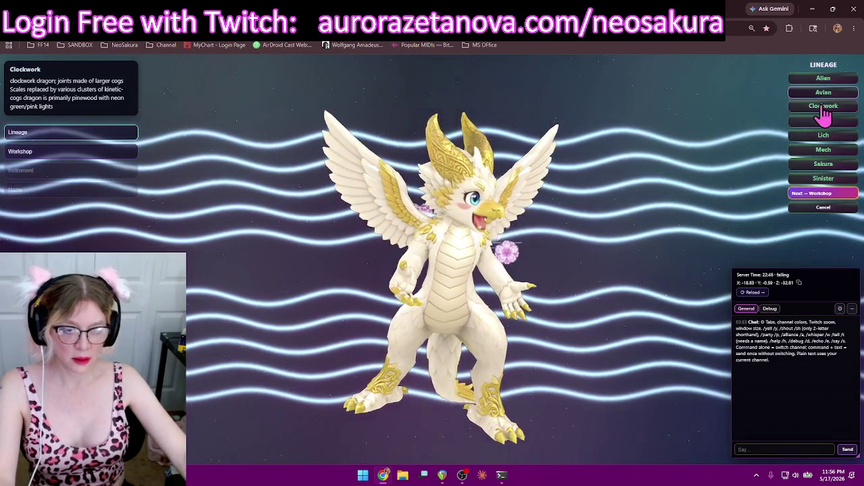
click(823, 108)
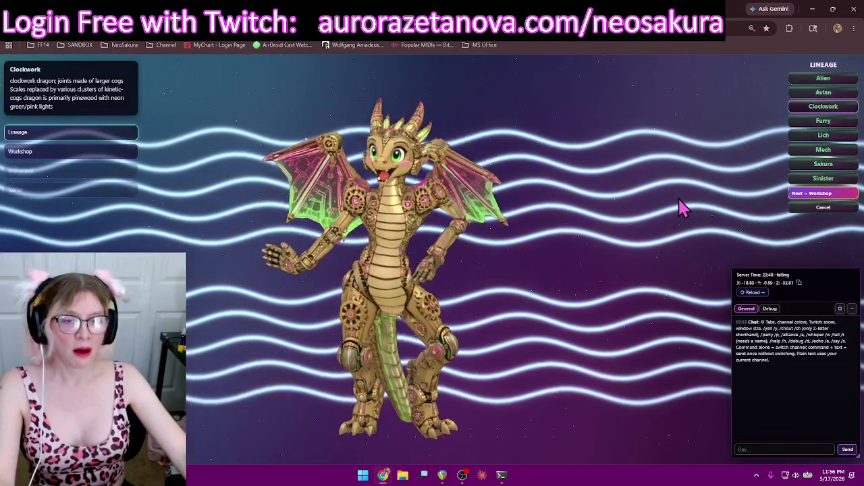
click(813, 11)
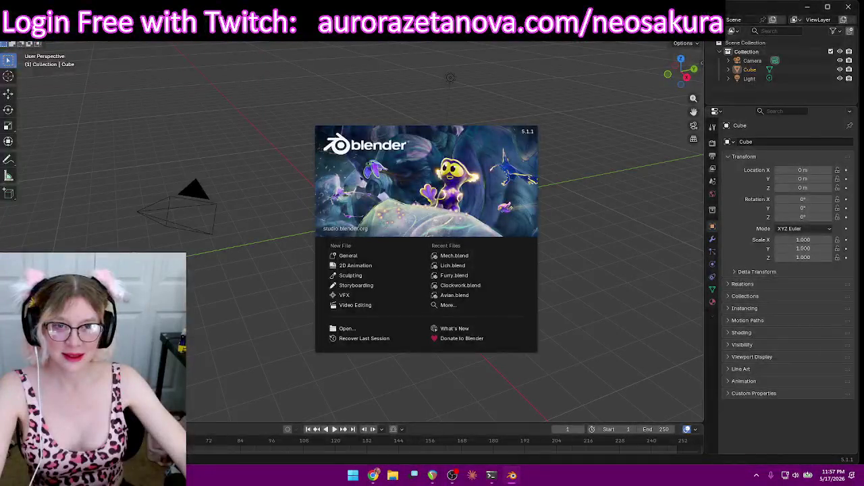
Dismiss the splash screen and delete the default cube, camera and light
click(580, 218)
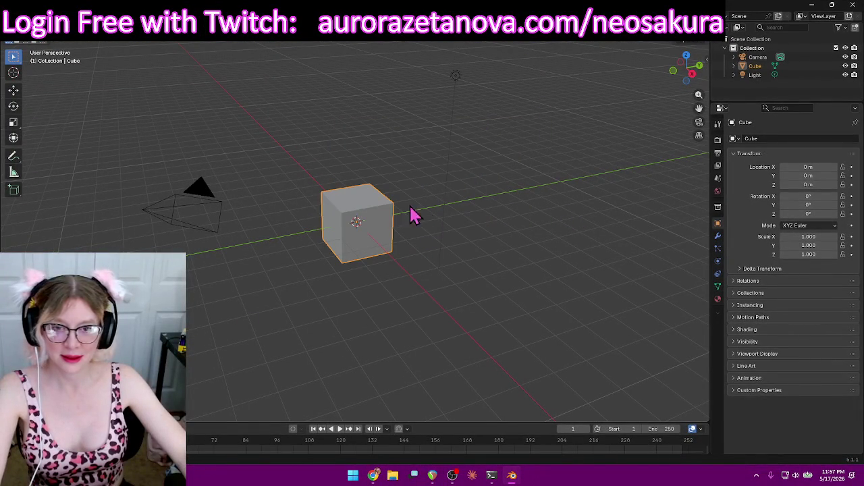
drag(111, 343, 499, 88)
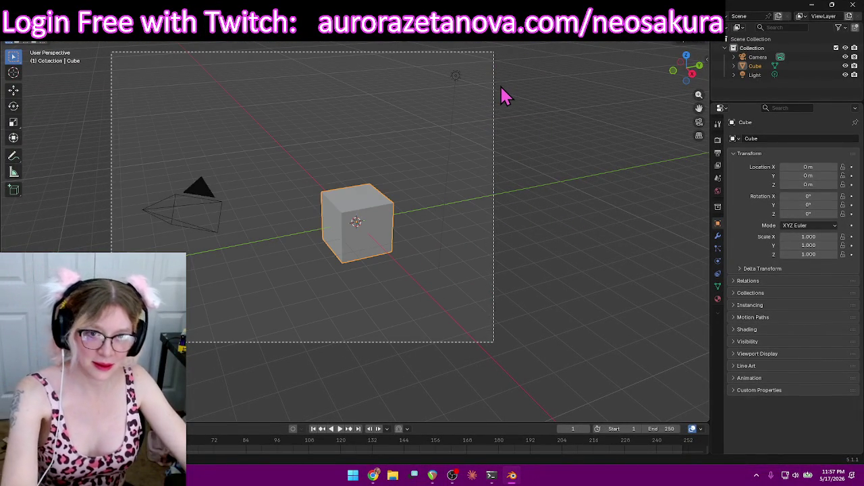
key(Delete)
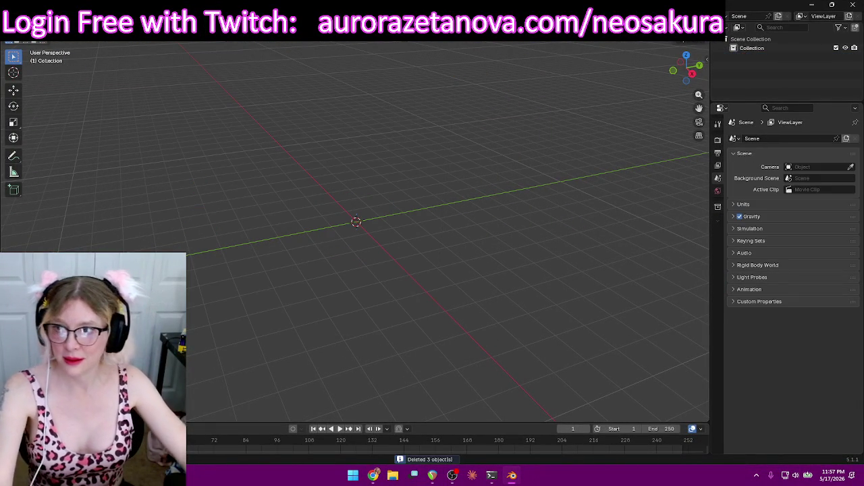
In the glTF 2.0 import browser, go to Downloads and delete the Mech folder, keeping Sinister
click(14, 33)
mouse_move(34, 144)
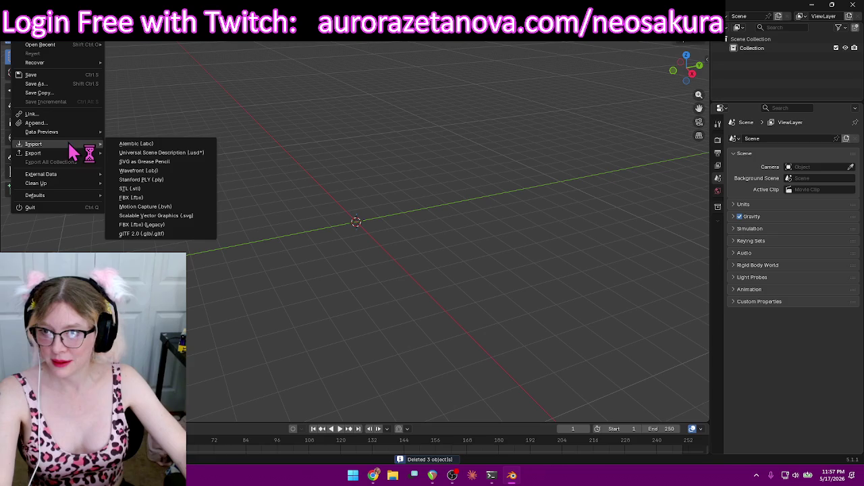
click(162, 234)
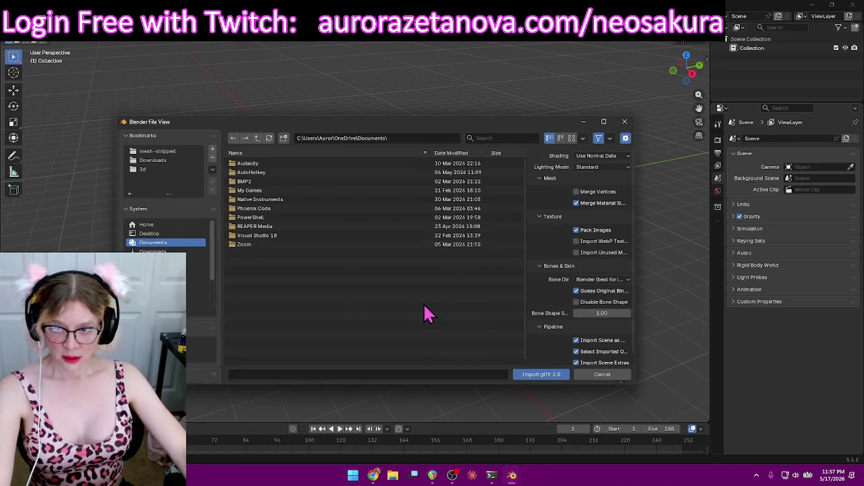
click(151, 161)
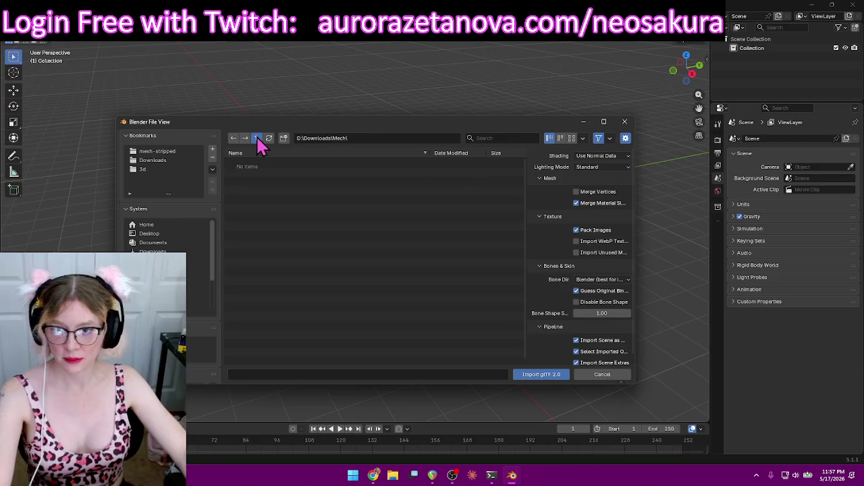
click(276, 162)
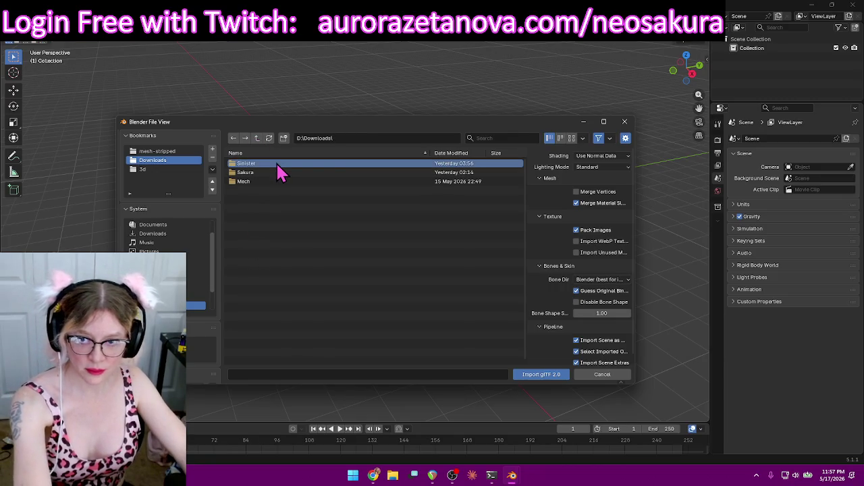
key(Delete)
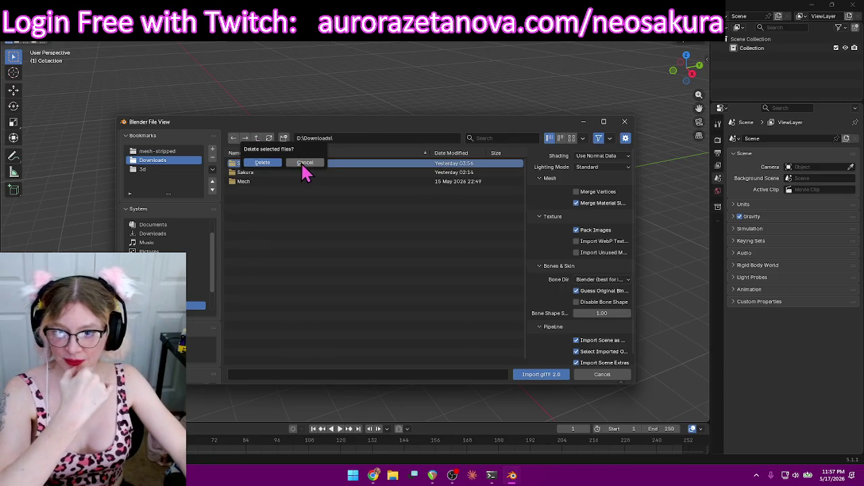
click(304, 163)
click(290, 181)
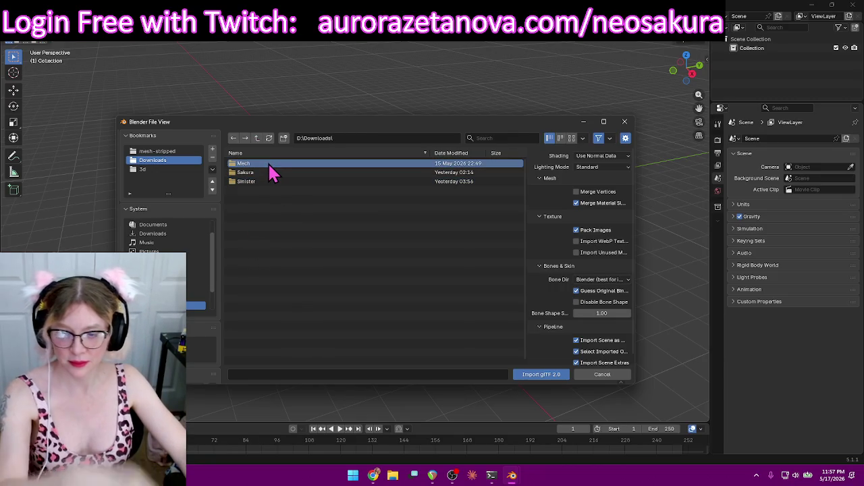
key(Delete)
click(271, 167)
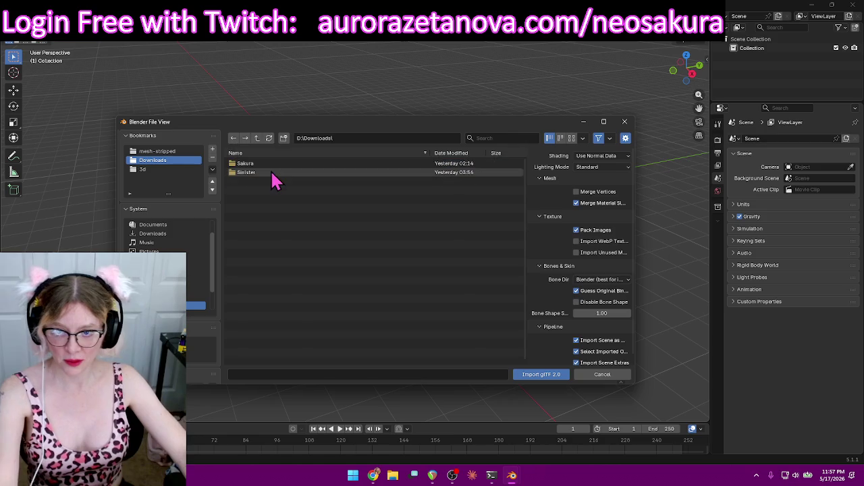
Import the Character_output .glb from Downloads\Sakura's Amethyst Blossom biped folder
double_click(288, 163)
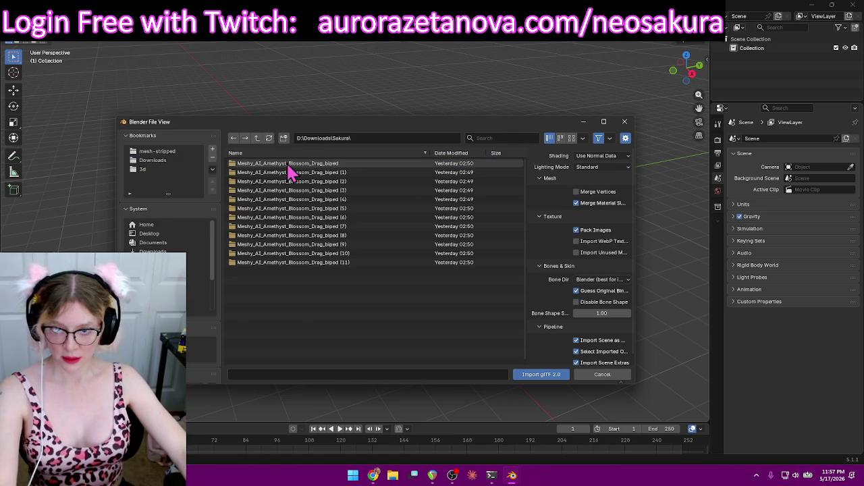
double_click(286, 162)
double_click(285, 163)
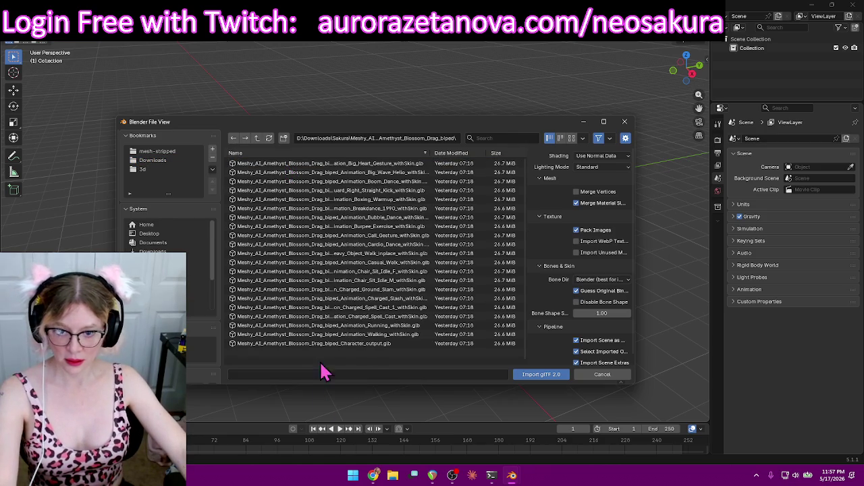
double_click(361, 345)
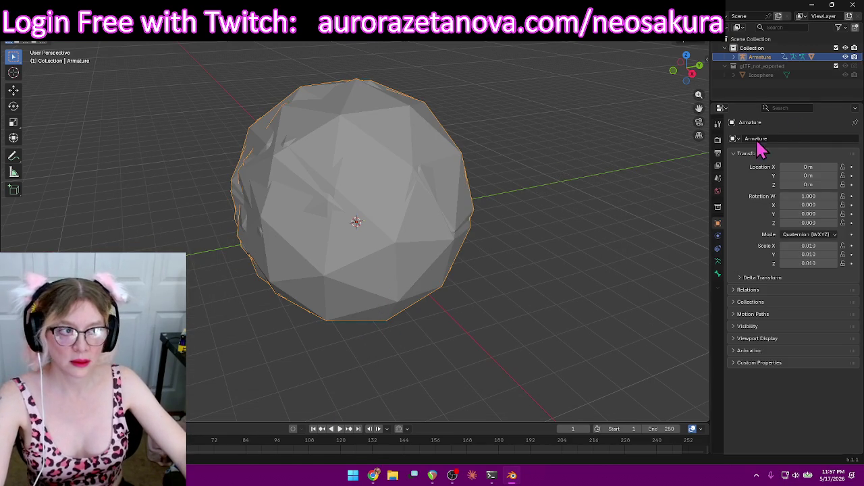
click(845, 57)
middle_drag(365, 165, 621, 48)
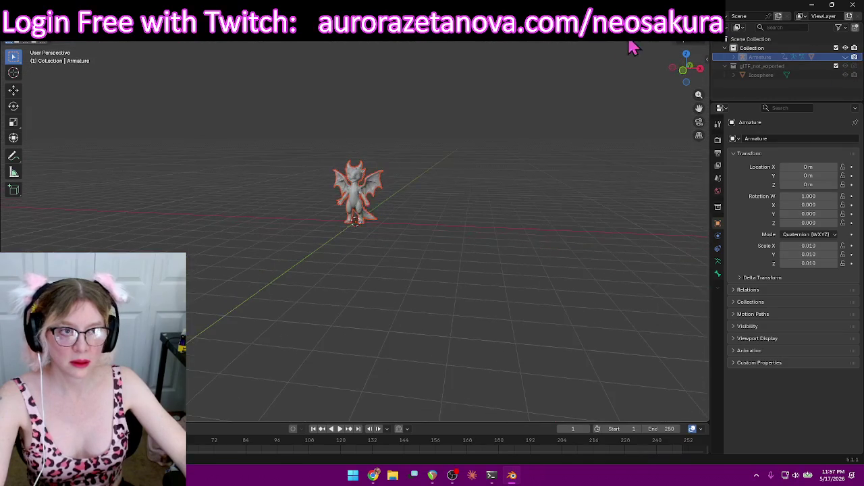
key(z)
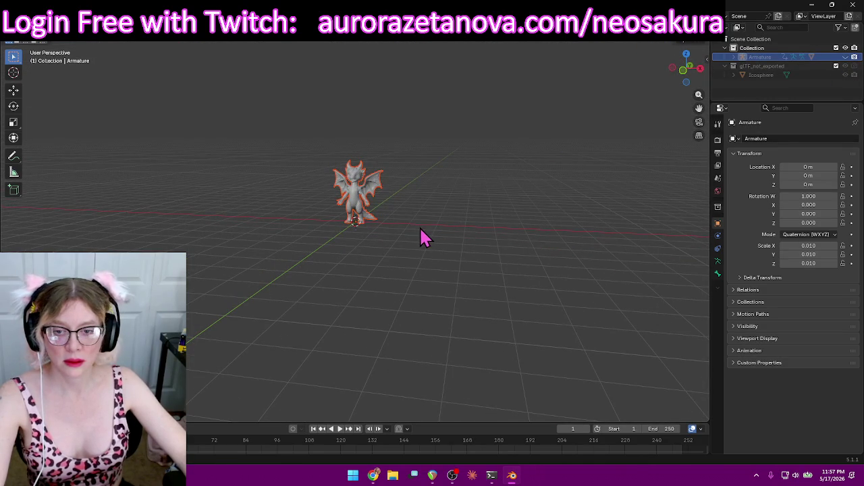
scroll(405, 273, up, 3)
scroll(428, 195, up, 3)
scroll(446, 189, up, 1)
mouse_move(449, 195)
shift+middle_down()
mouse_move(459, 289)
mouse_move(514, 267)
mouse_move(517, 273)
shift+middle_up()
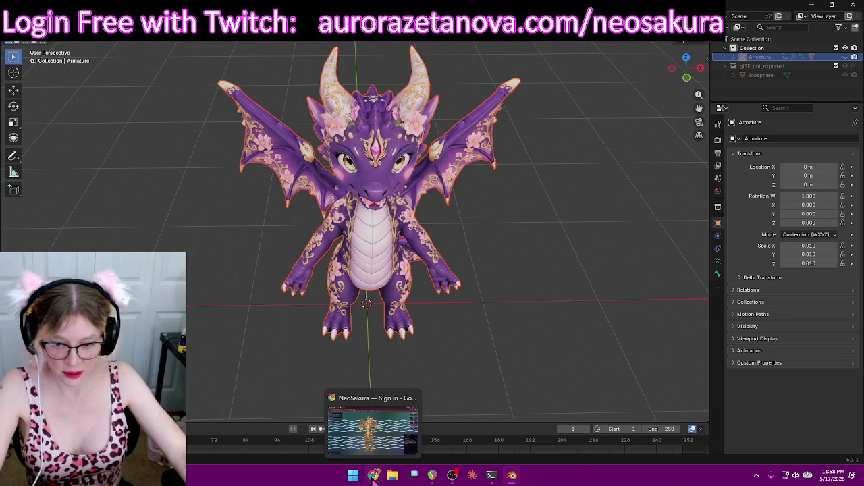
click(373, 476)
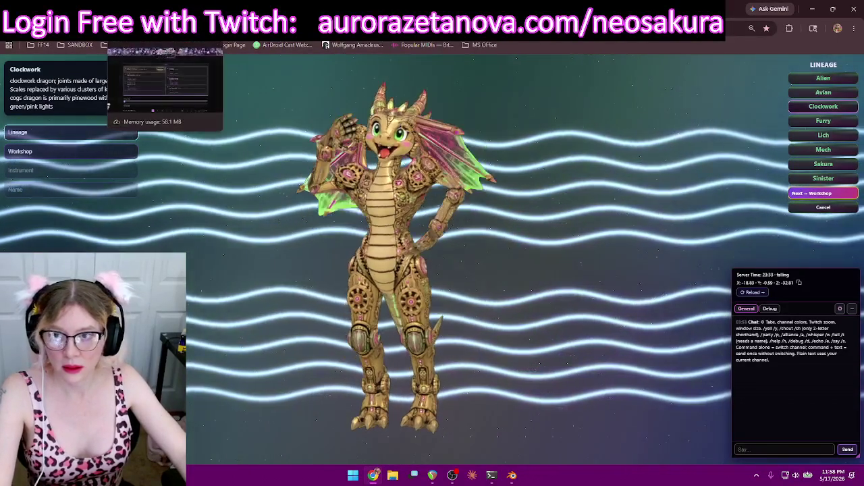
On the Aurora Score tab, load the locally hosted site at localhost
click(165, 10)
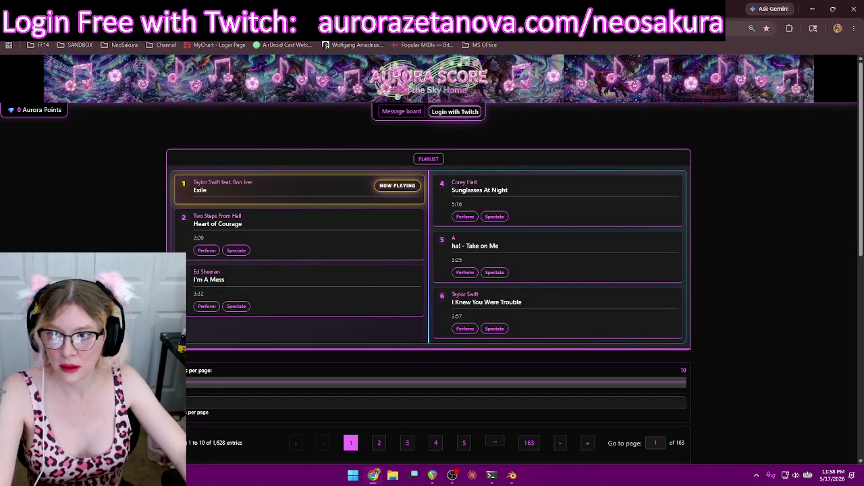
click(196, 27)
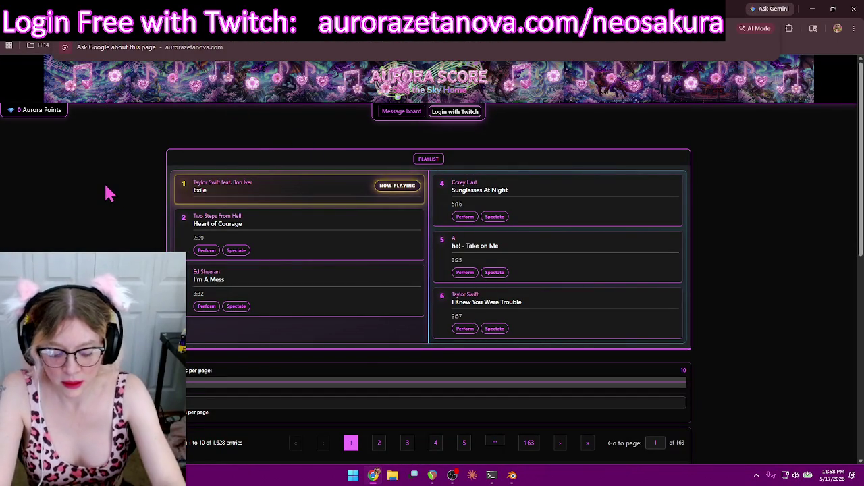
text(localhost)
key(Return)
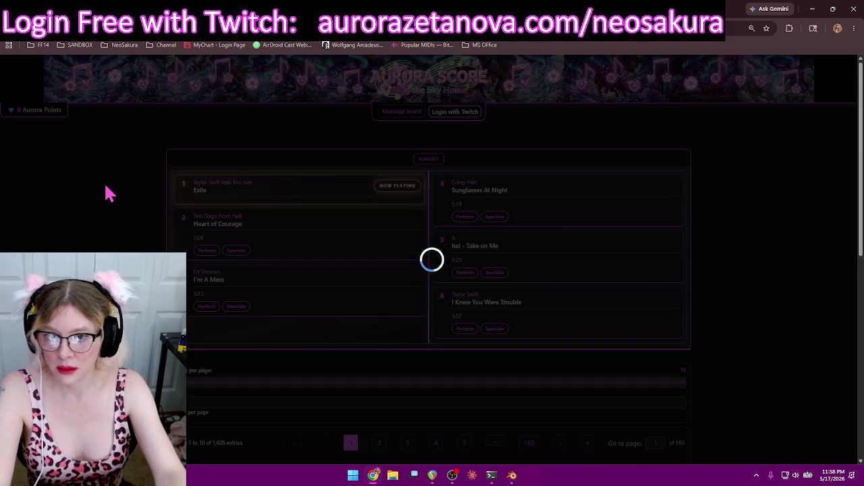
key(ctrl+l)
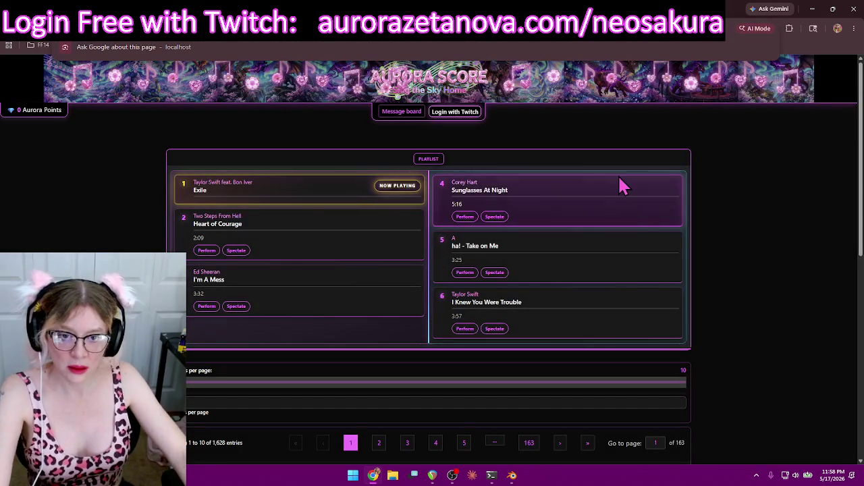
Scroll through the playlist and raise the songs-per-page slider
scroll(780, 237, down, 3)
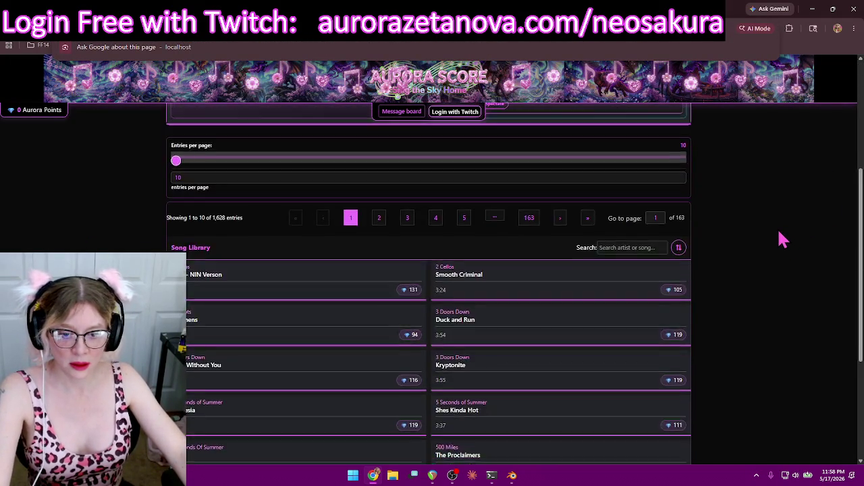
scroll(780, 238, down, 3)
scroll(778, 235, up, 3)
scroll(776, 235, down, 3)
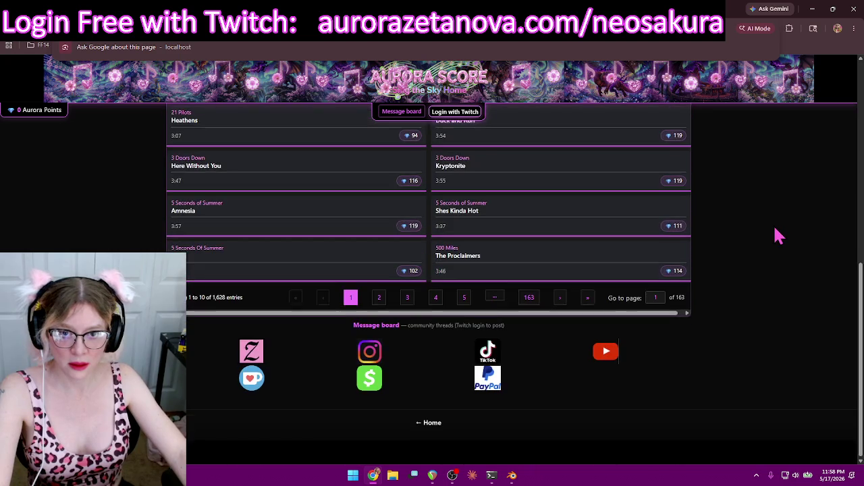
scroll(775, 233, up, 3)
scroll(776, 233, up, 3)
scroll(780, 233, up, 1)
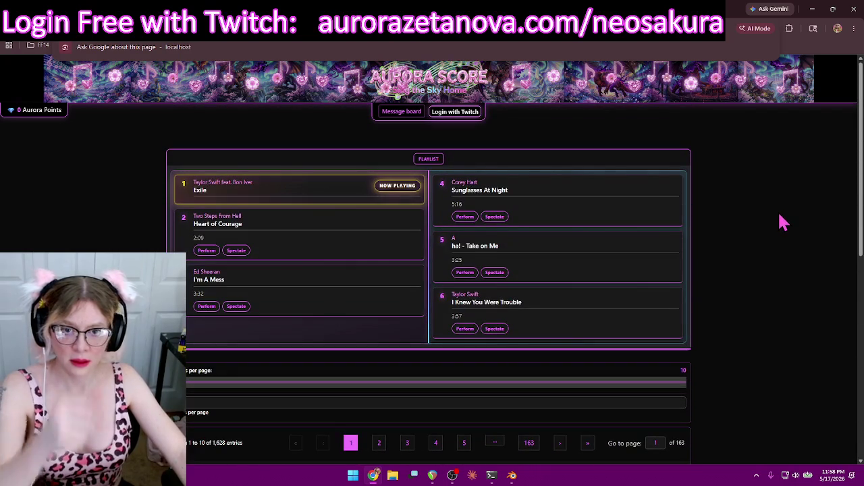
scroll(792, 212, down, 2)
scroll(791, 214, up, 2)
scroll(794, 217, down, 3)
scroll(796, 230, down, 4)
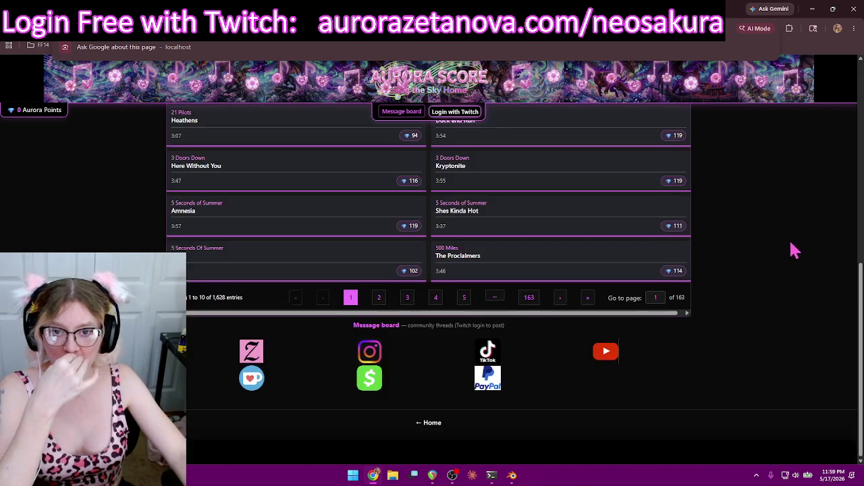
scroll(791, 247, up, 5)
scroll(795, 247, up, 2)
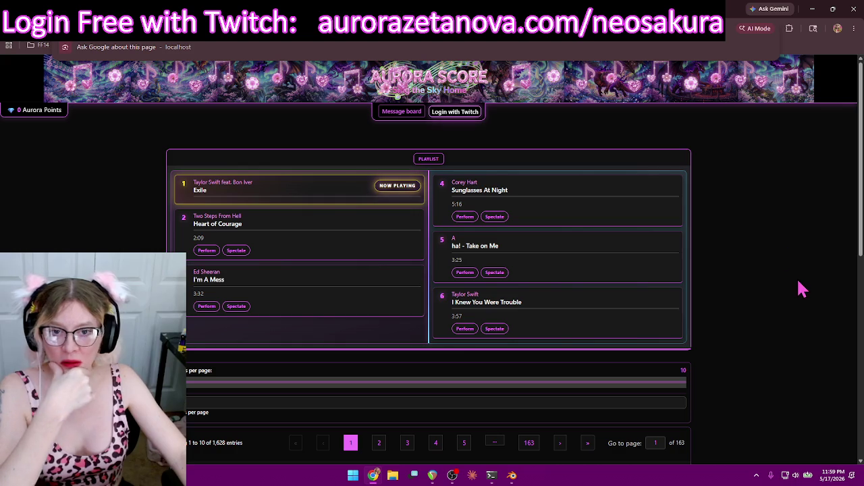
scroll(801, 280, down, 4)
scroll(803, 283, up, 4)
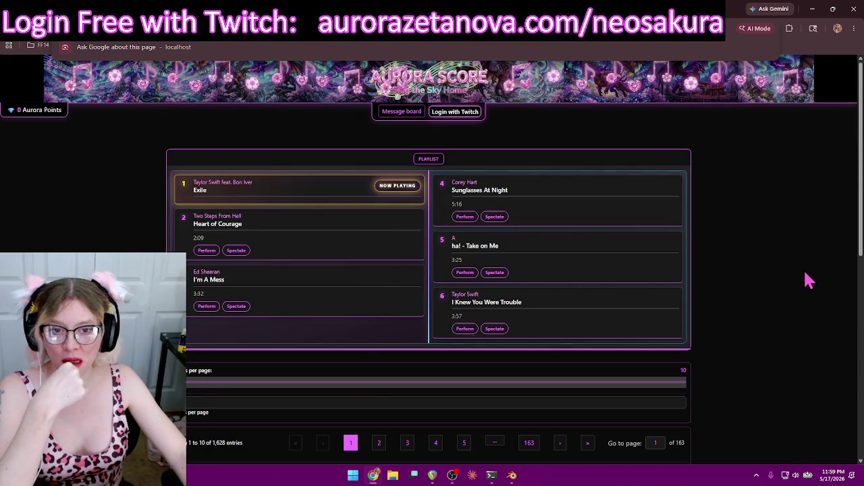
scroll(833, 289, down, 4)
scroll(838, 293, down, 1)
scroll(838, 298, down, 1)
scroll(836, 305, up, 2)
scroll(835, 305, up, 2)
scroll(836, 305, up, 2)
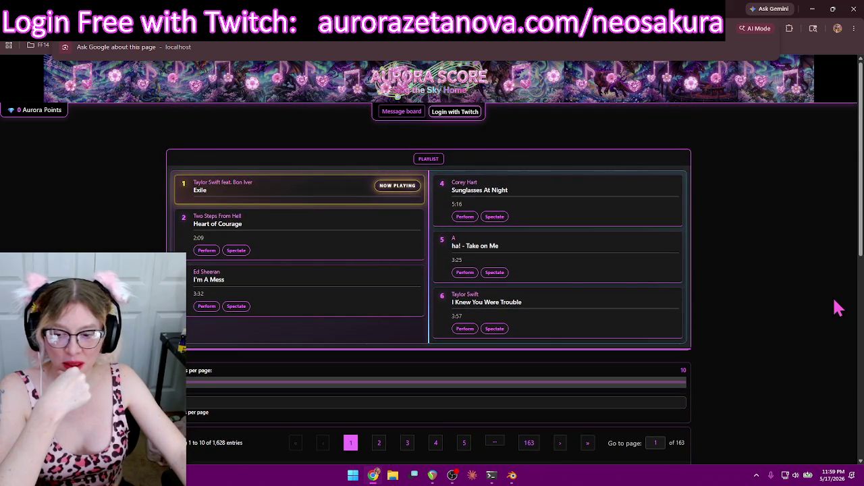
scroll(837, 308, down, 3)
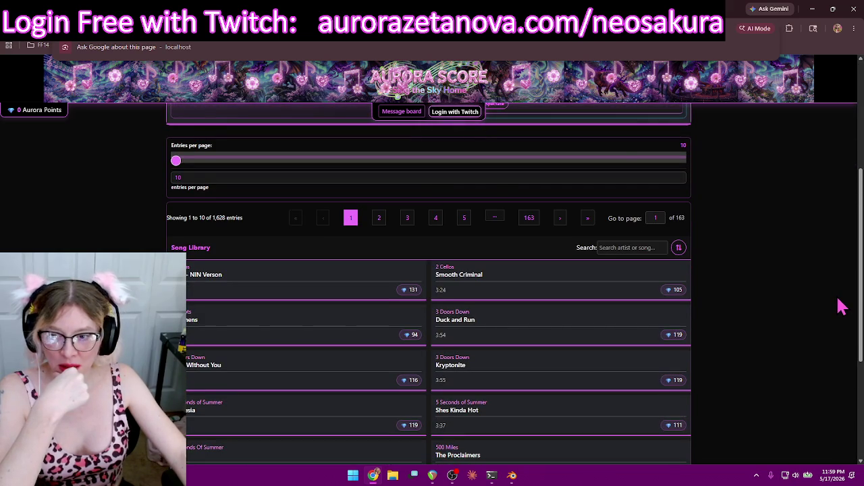
mouse_move(177, 164)
mouse_down()
mouse_move(363, 193)
mouse_move(615, 186)
mouse_move(270, 179)
mouse_move(187, 169)
mouse_up()
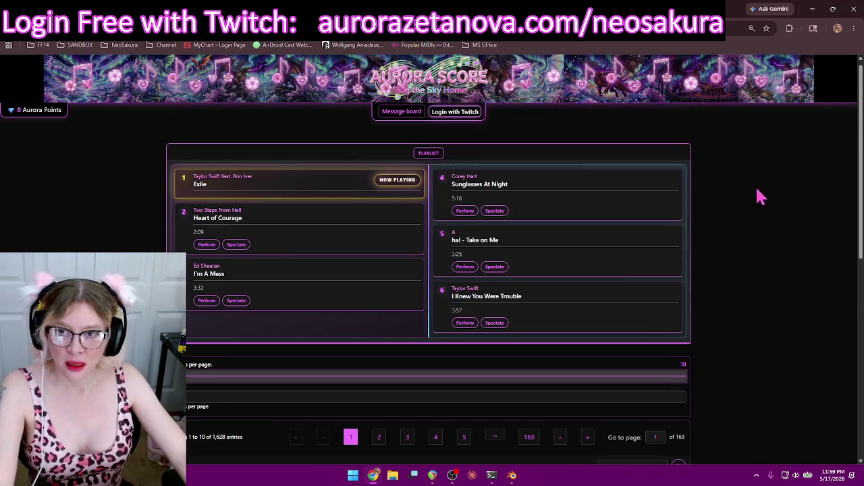
Switch to the Claude assistant, then back to the page and open its context menu
click(189, 27)
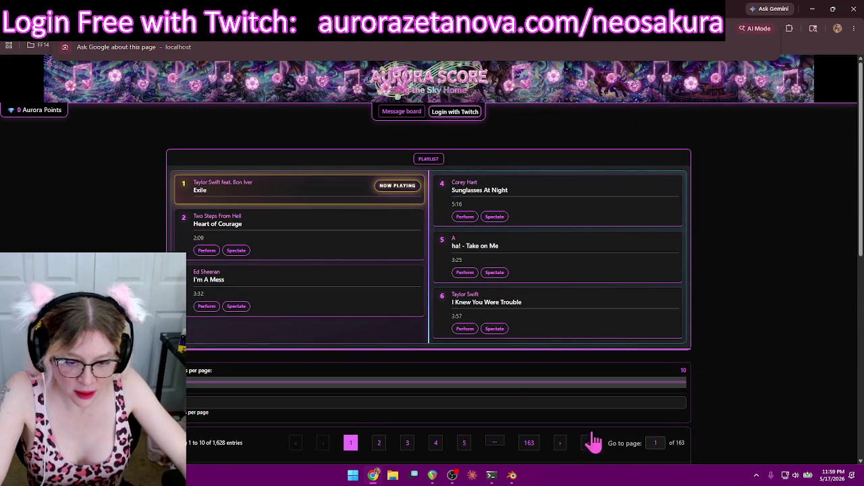
click(432, 388)
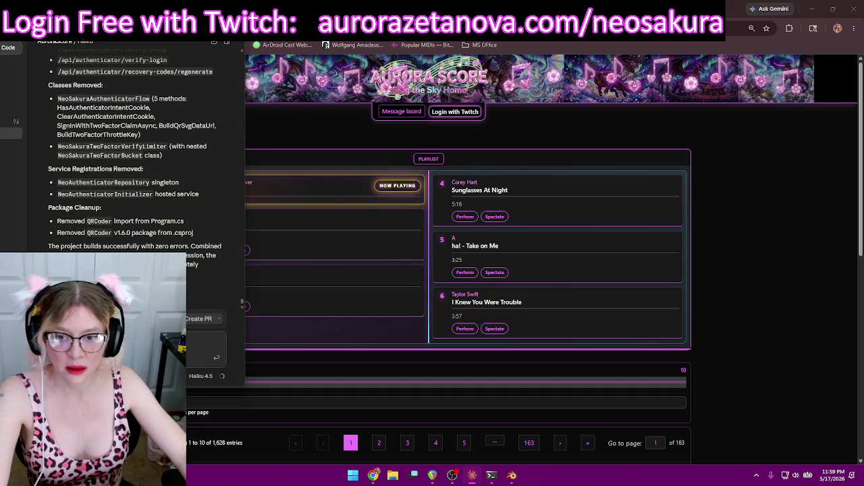
click(508, 165)
right_click(514, 163)
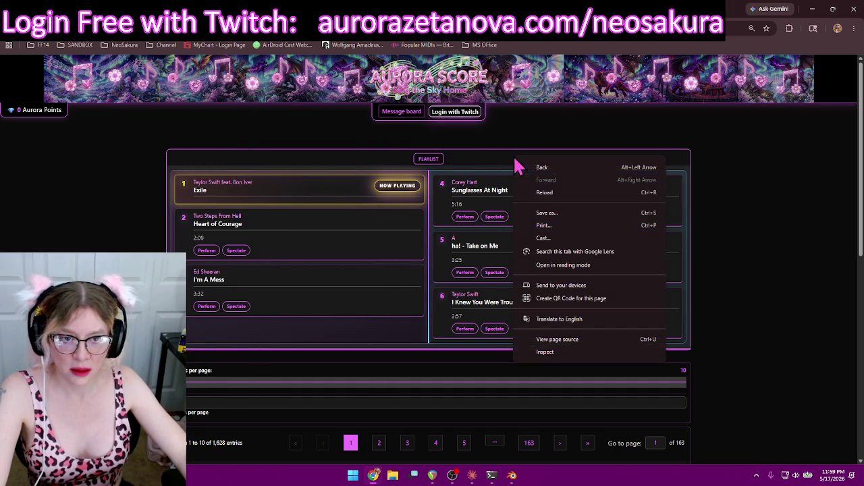
Open DevTools with Inspect and scroll through the page's element tree
click(546, 352)
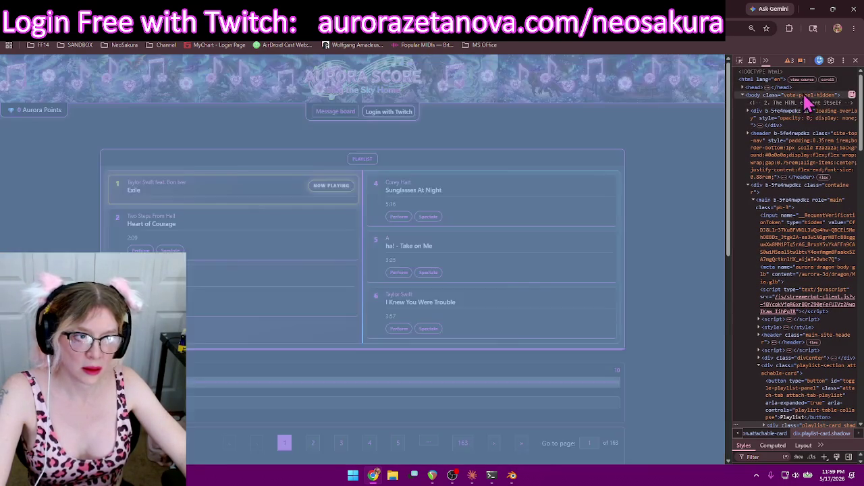
scroll(810, 193, down, 5)
scroll(807, 209, down, 5)
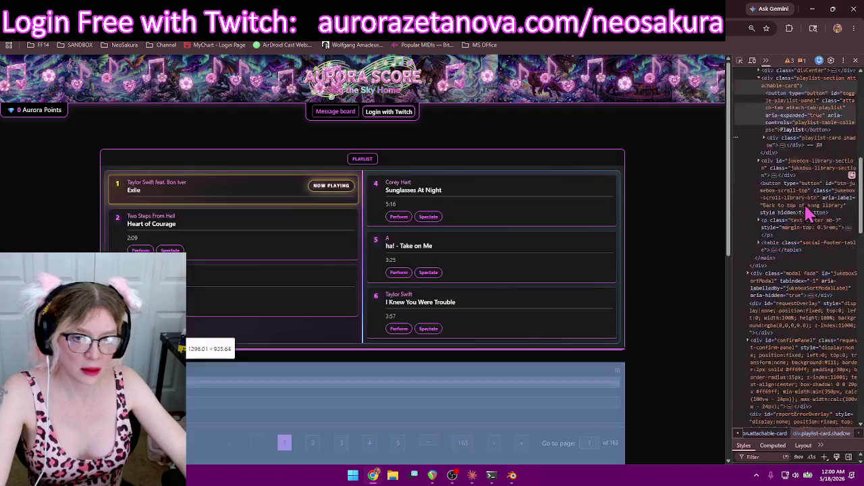
scroll(810, 216, down, 5)
scroll(813, 135, down, 5)
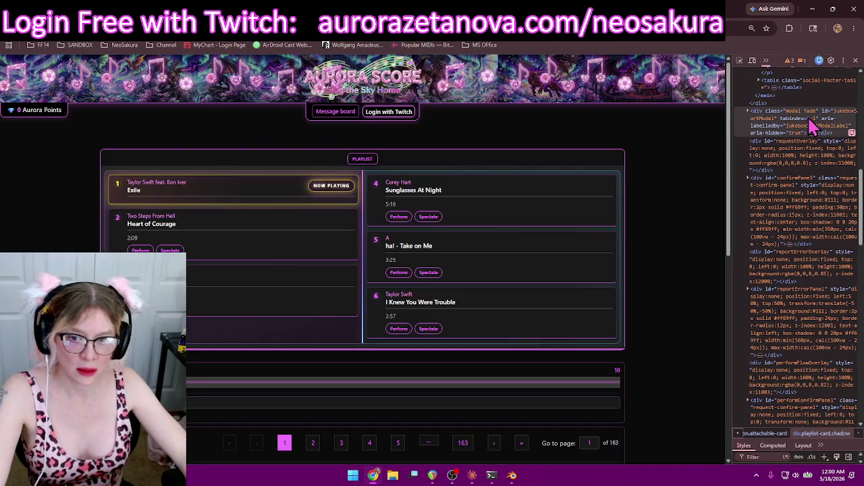
scroll(810, 136, up, 1)
scroll(811, 131, up, 1)
scroll(811, 128, up, 2)
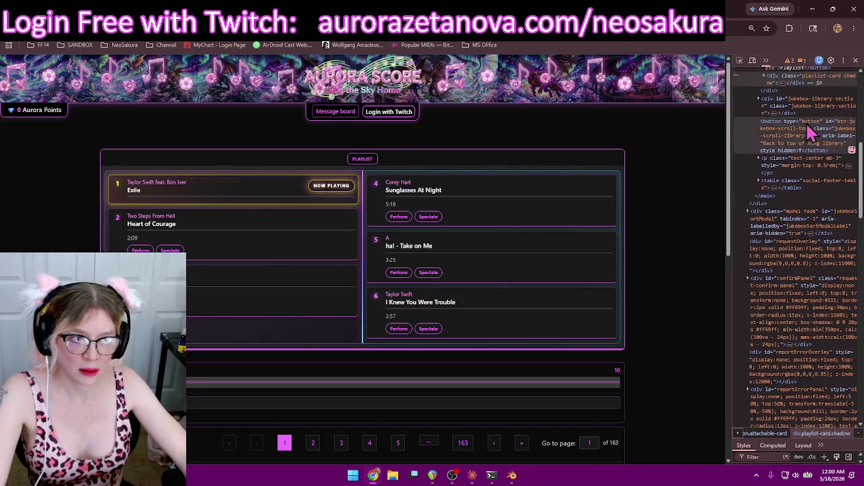
scroll(812, 124, up, 1)
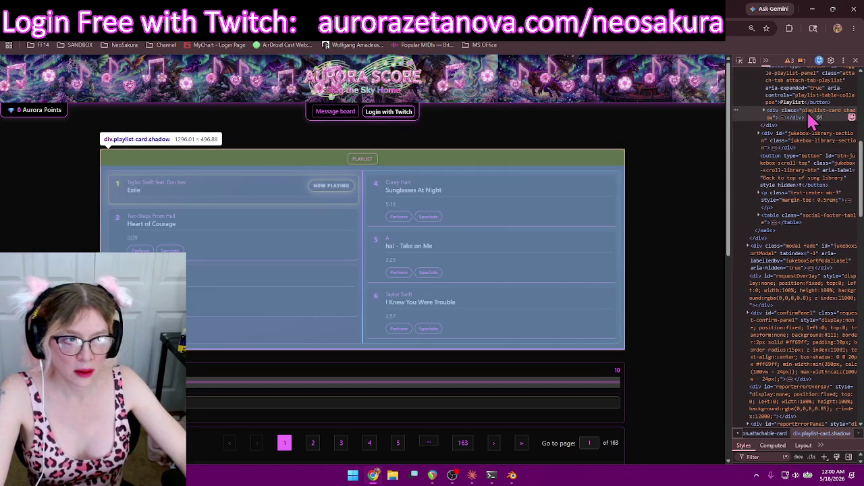
scroll(810, 113, up, 1)
scroll(807, 108, up, 1)
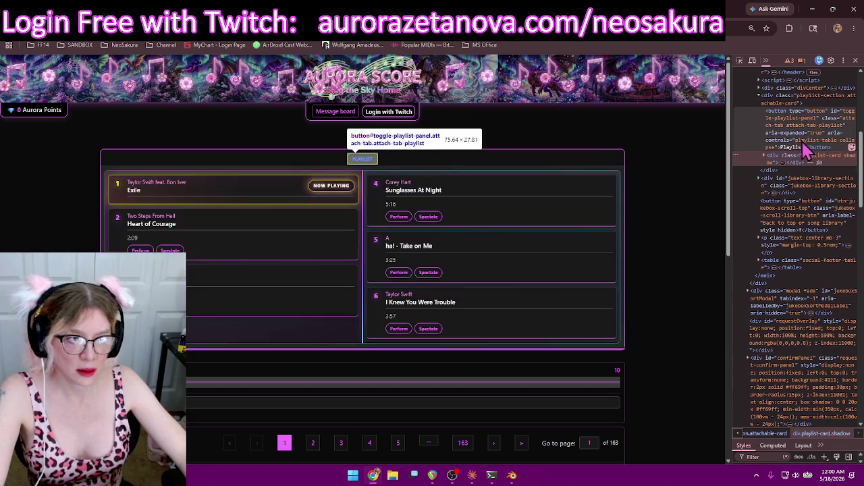
Inspect the playlist section element in a widened DevTools panel, then close DevTools with F12
click(803, 102)
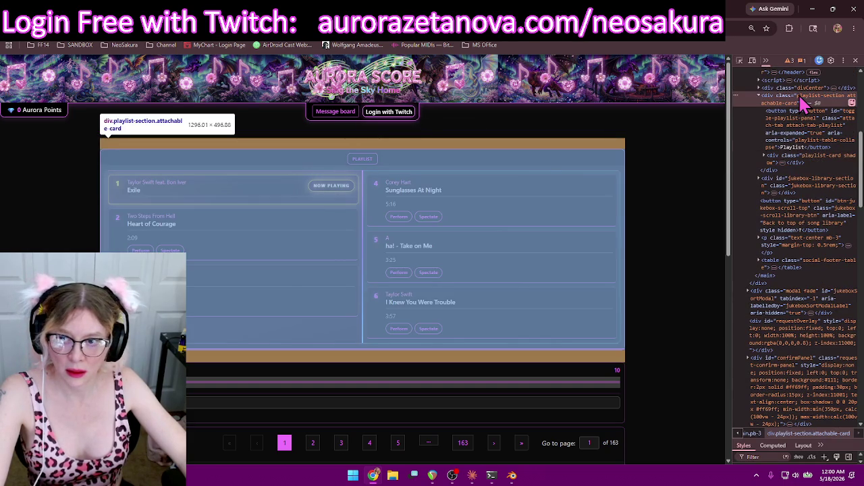
click(764, 96)
scroll(770, 115, up, 1)
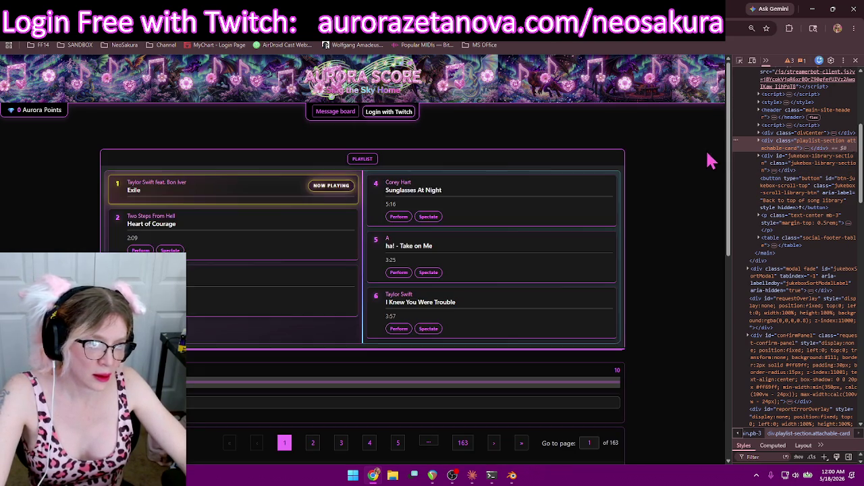
drag(733, 161, 605, 170)
drag(599, 170, 592, 171)
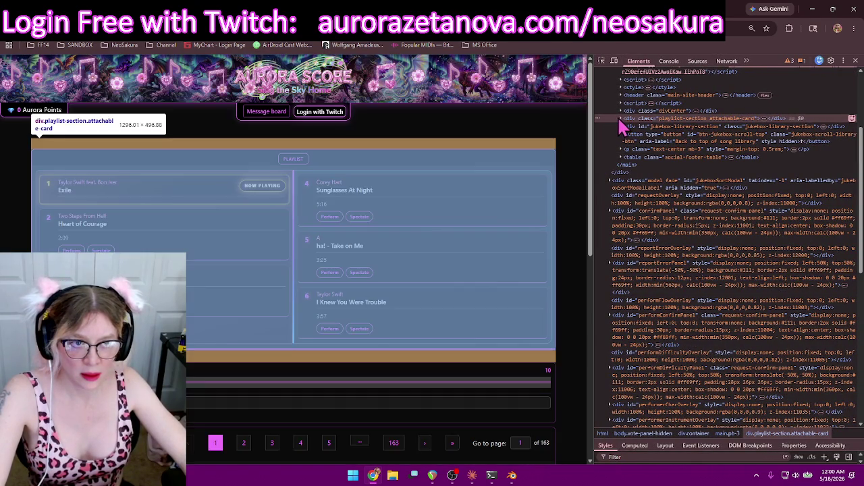
click(620, 118)
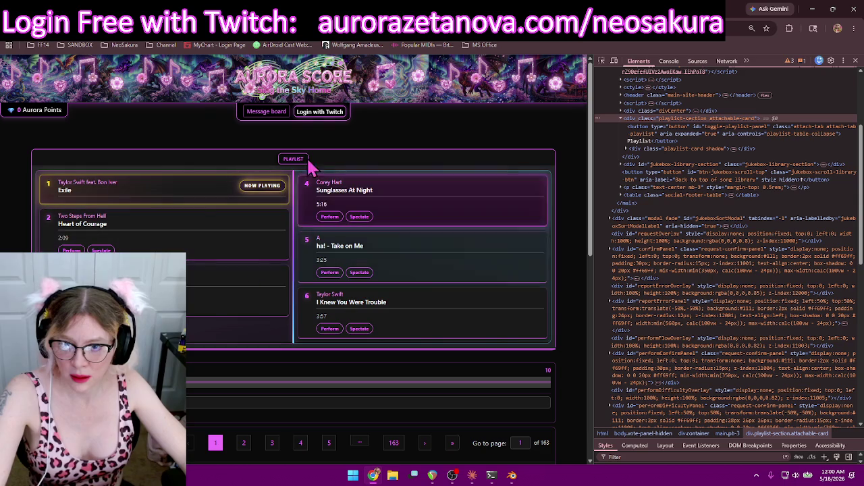
scroll(439, 186, down, 2)
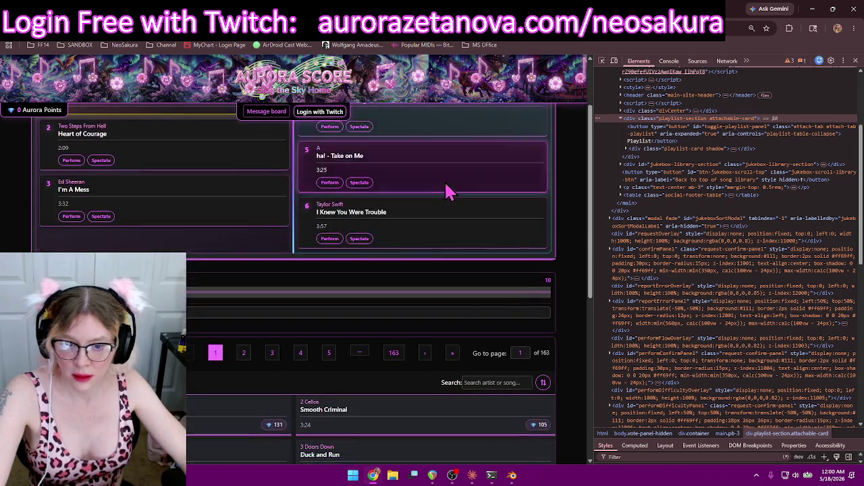
scroll(482, 200, up, 1)
scroll(533, 211, up, 1)
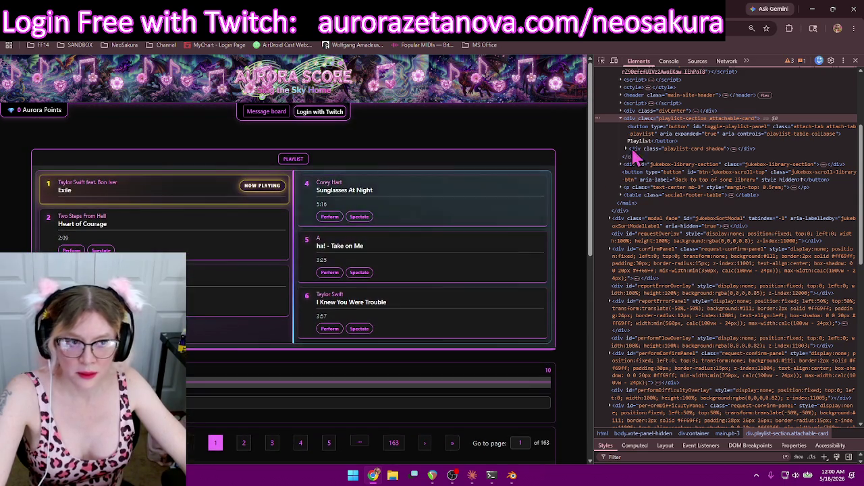
key(F12)
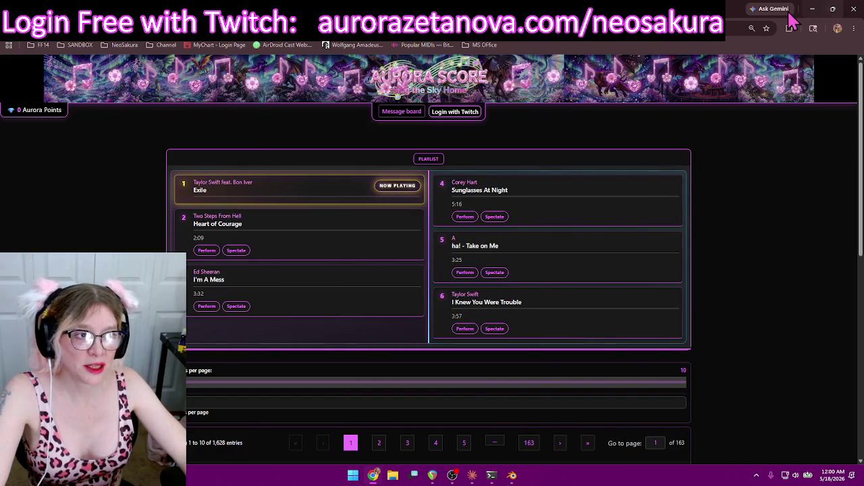
Restore the browser to a smaller window and switch Claude to the Sonnet session
click(833, 12)
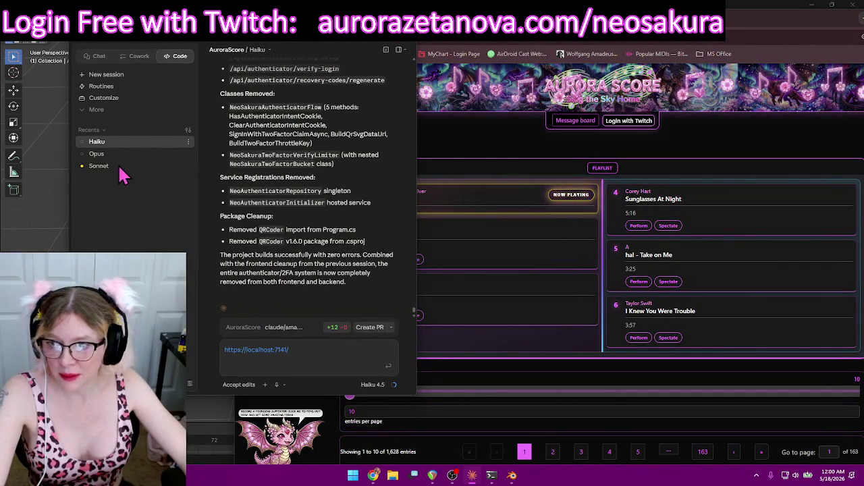
click(127, 167)
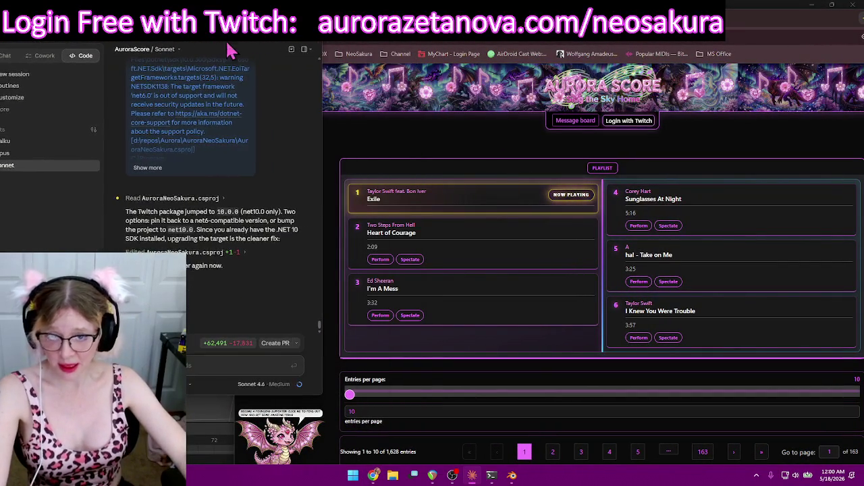
click(468, 45)
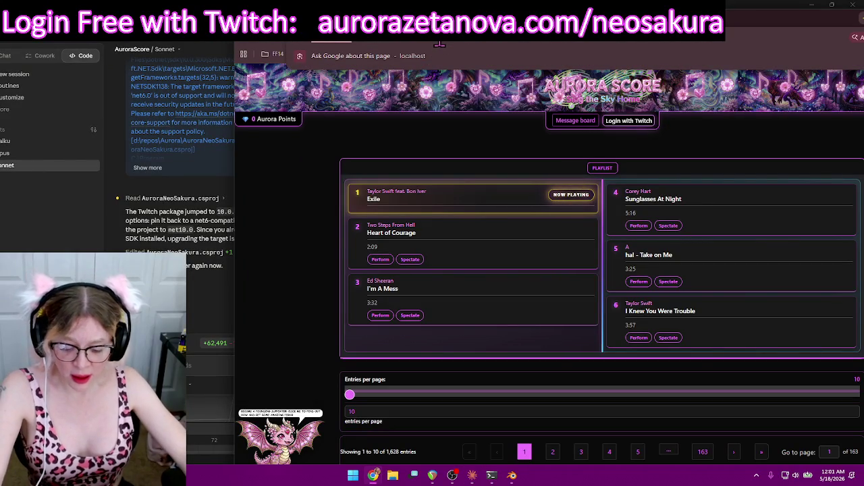
click(234, 263)
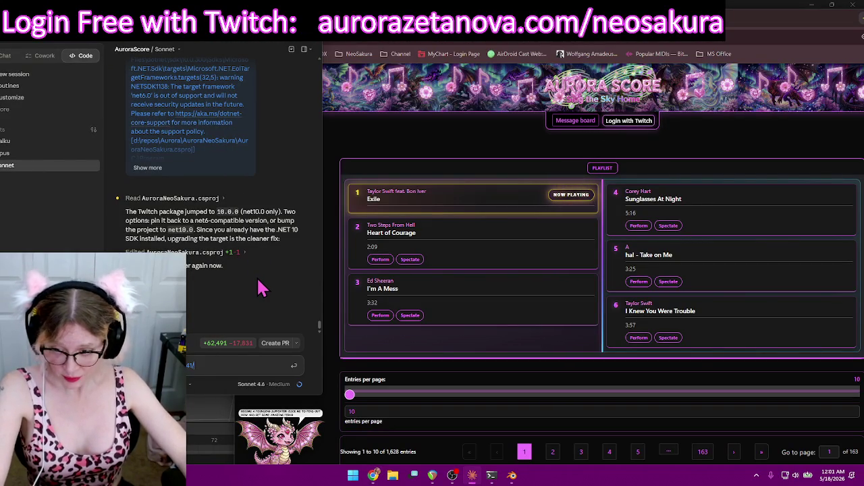
Draft the slim playlist and song library request, then reload Aurora Score with F5
key(shift+Return)
key(shift+Return)
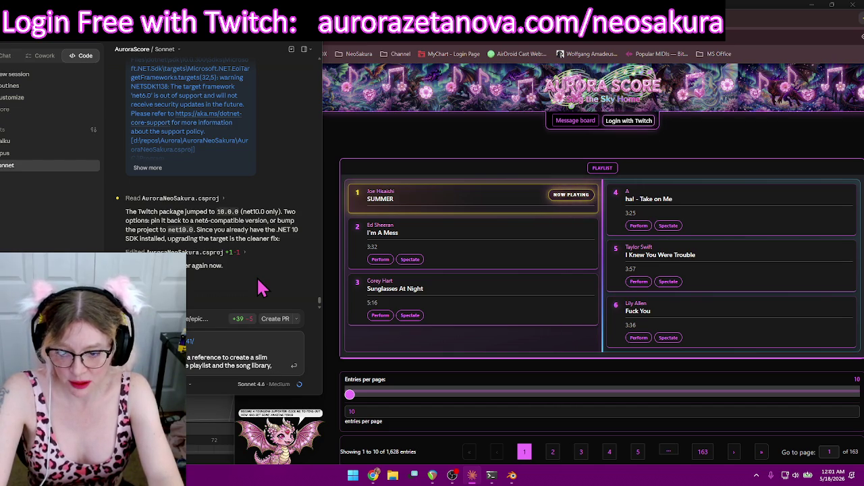
text(s in a floating divider,)
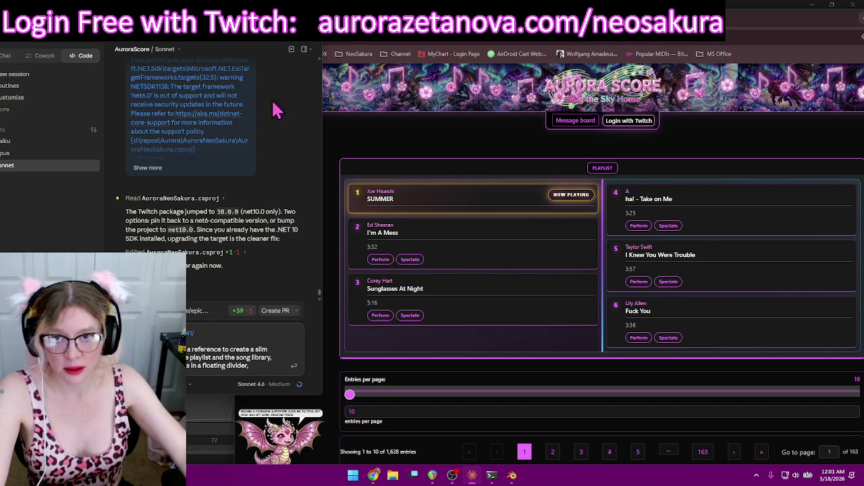
click(373, 476)
key(F5)
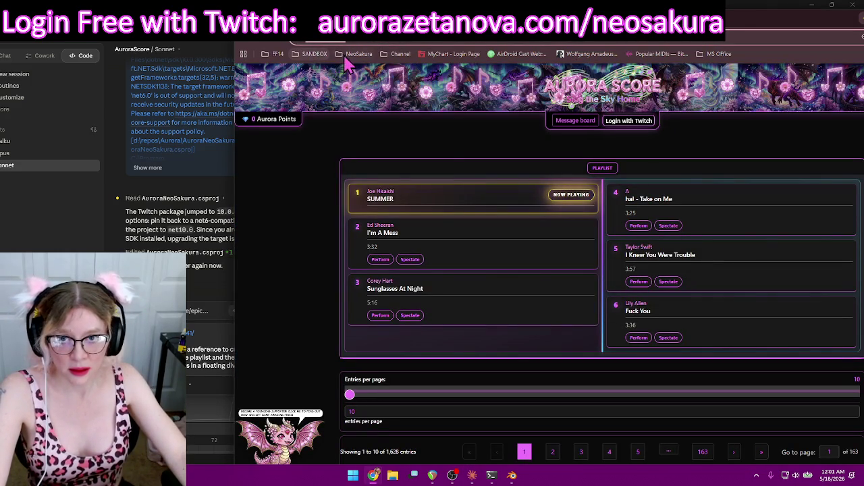
Open the NeoSakura login page from bookmarks and add the game address to the chat request
click(353, 54)
click(376, 157)
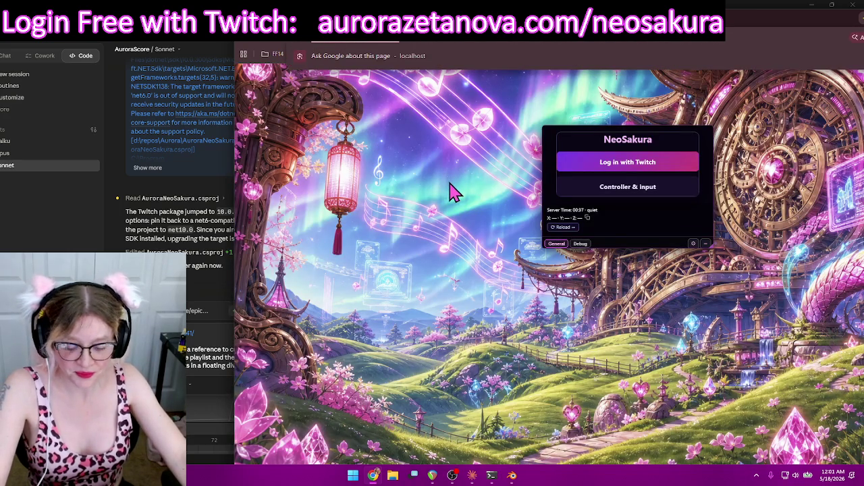
click(195, 366)
text(ider, in my game)
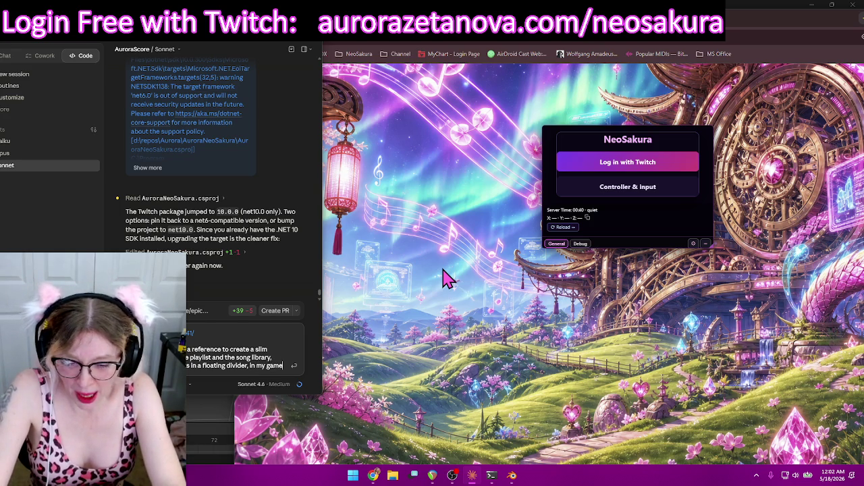
key(shift+Return)
text(s/neosakura/login)
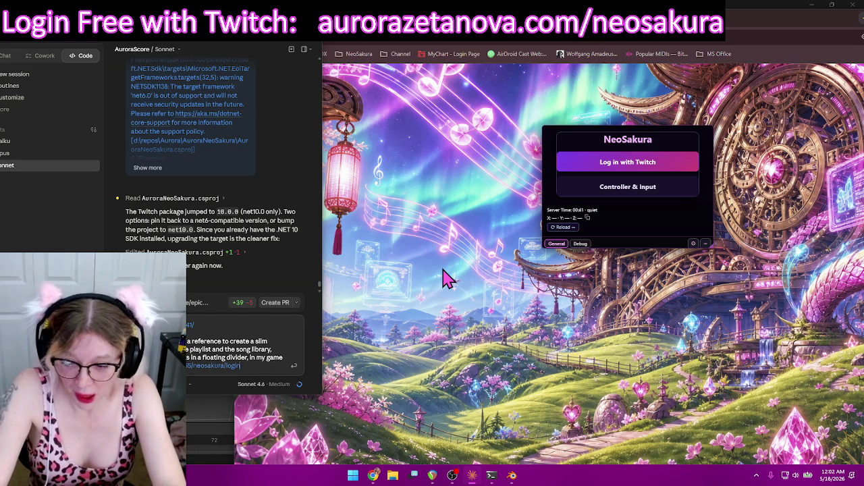
key(shift+Return)
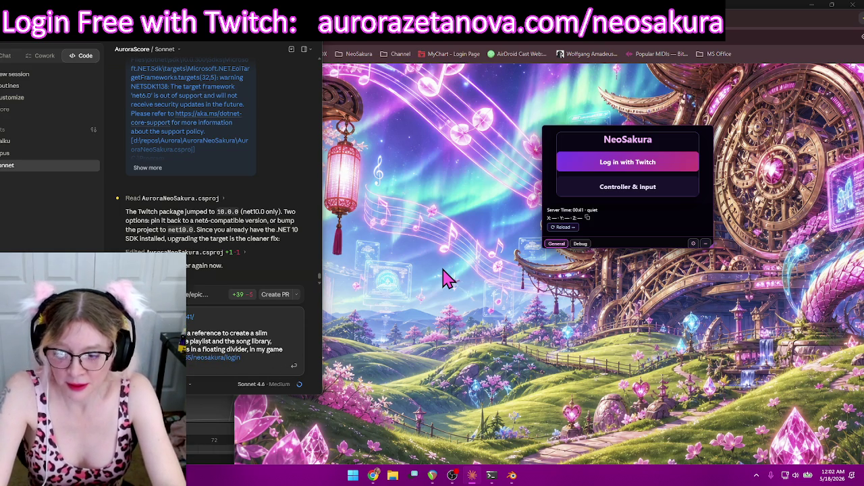
key(BackSpace)
key(BackSpace)
key(BackSpace)
key(shift+Return)
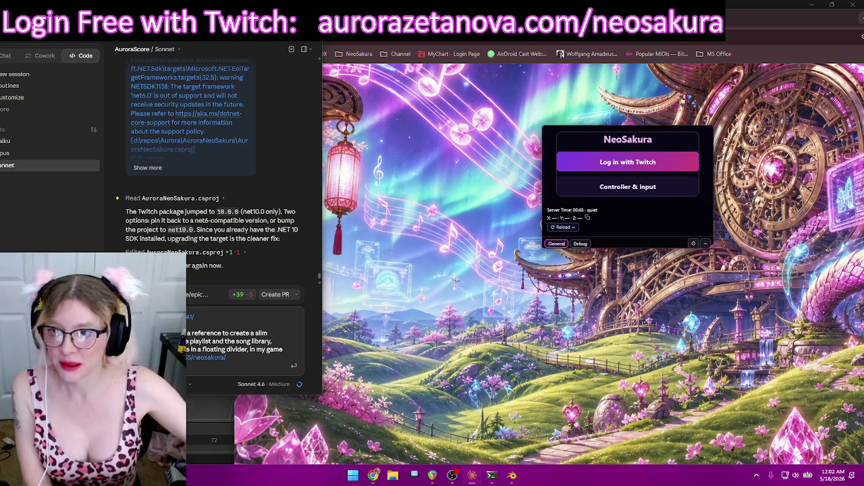
Move the chat window, edit the request's wording (typing 'ders,'), and start the Twitch login
drag(231, 43, 171, 49)
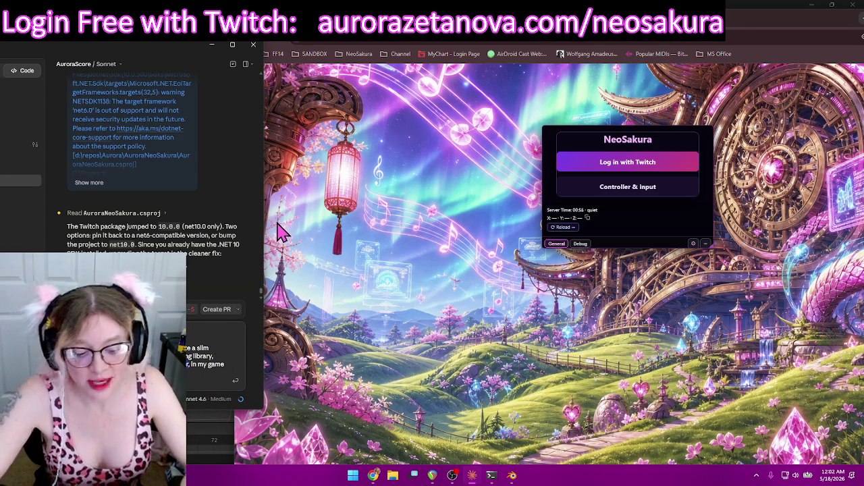
key(BackSpace)
text(ders,)
click(675, 161)
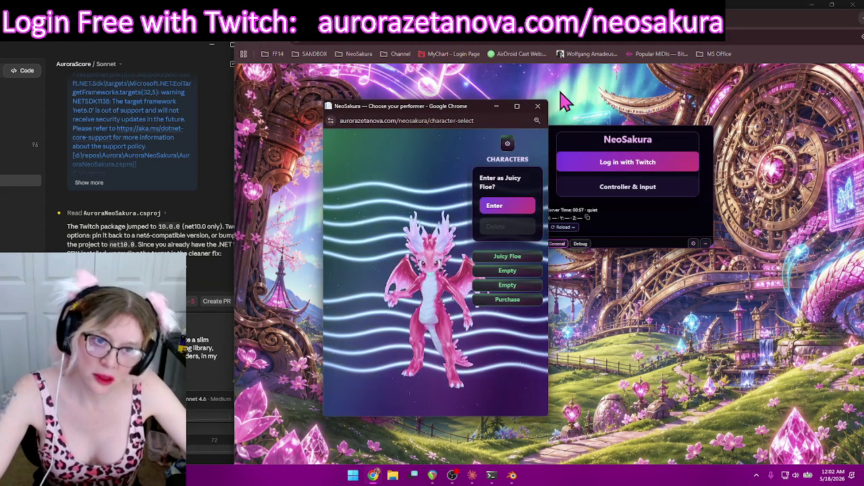
Close the character-select popup and drag the game's chat panel fully onto the screen
click(537, 106)
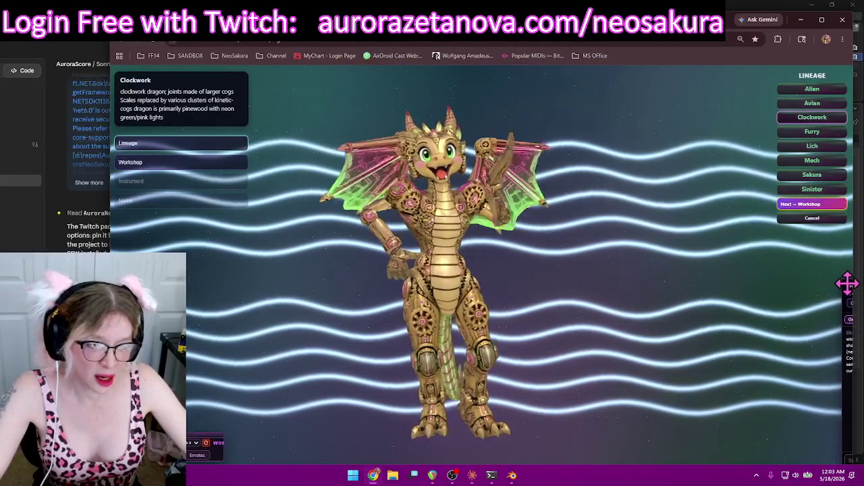
drag(850, 290, 599, 220)
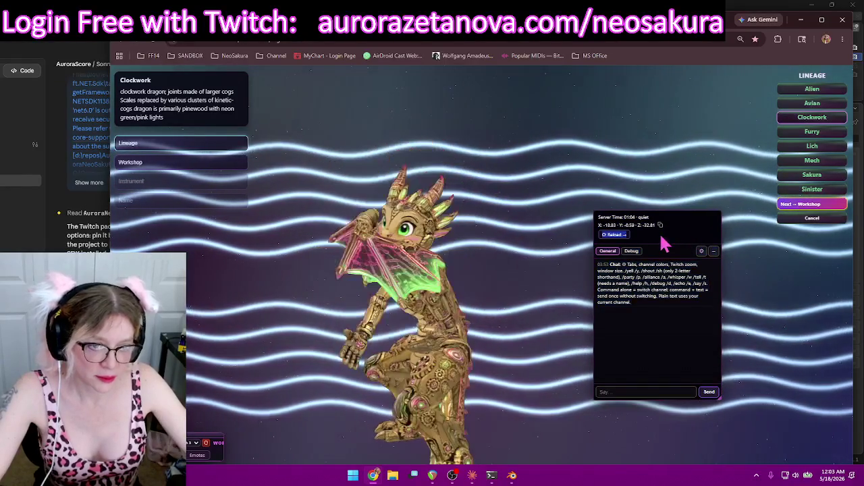
Open the element inspector on the game page and resize it so the chat panel stays visible
right_click(663, 239)
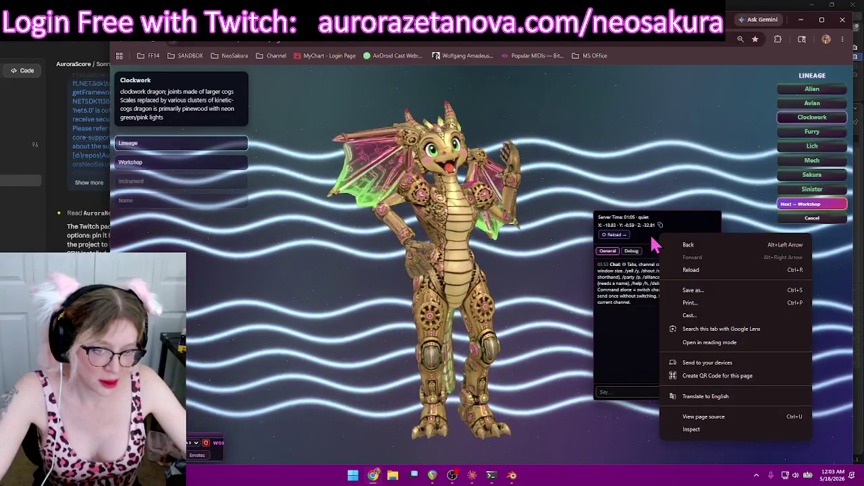
key(Escape)
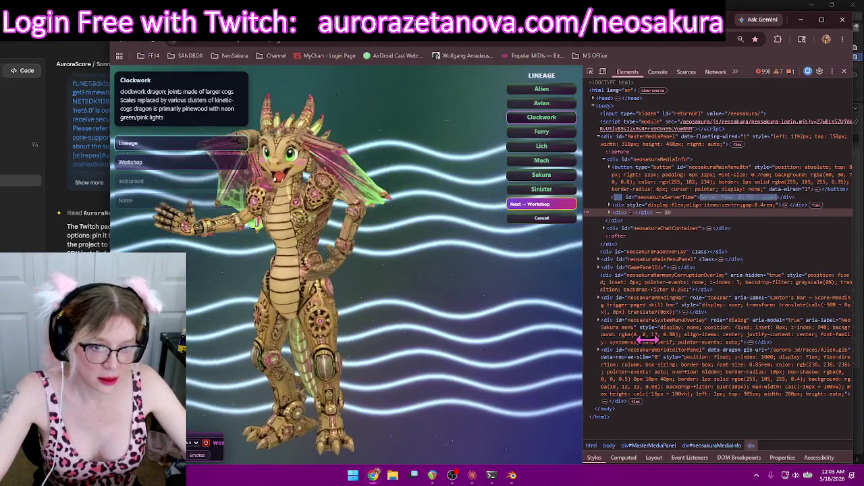
drag(585, 324, 658, 230)
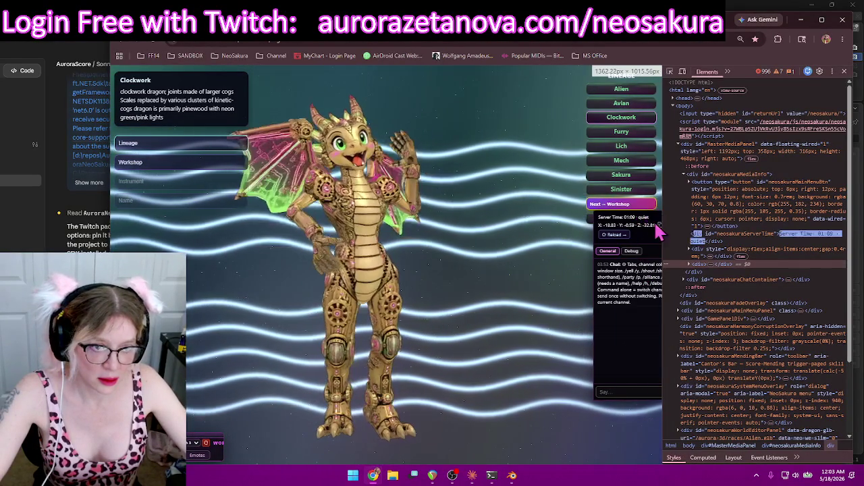
drag(508, 196, 514, 203)
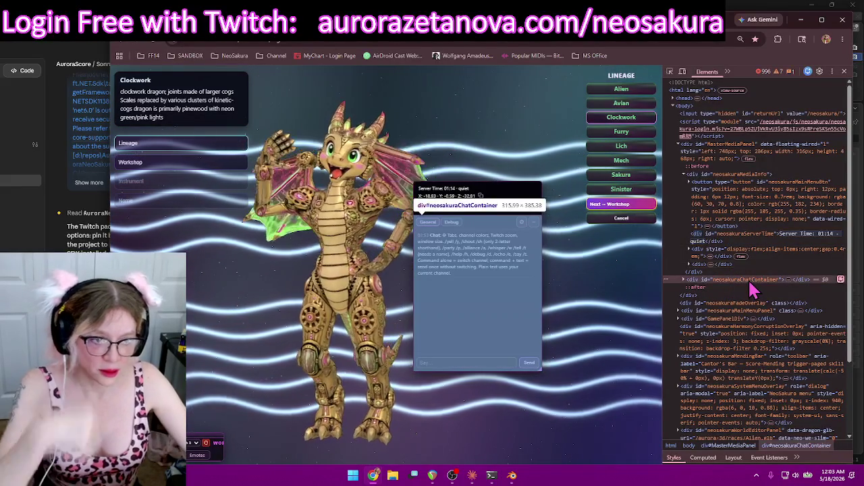
Select the chat container's id, neosakuraChatContainer, then minimise Chrome to reveal Blender
double_click(751, 282)
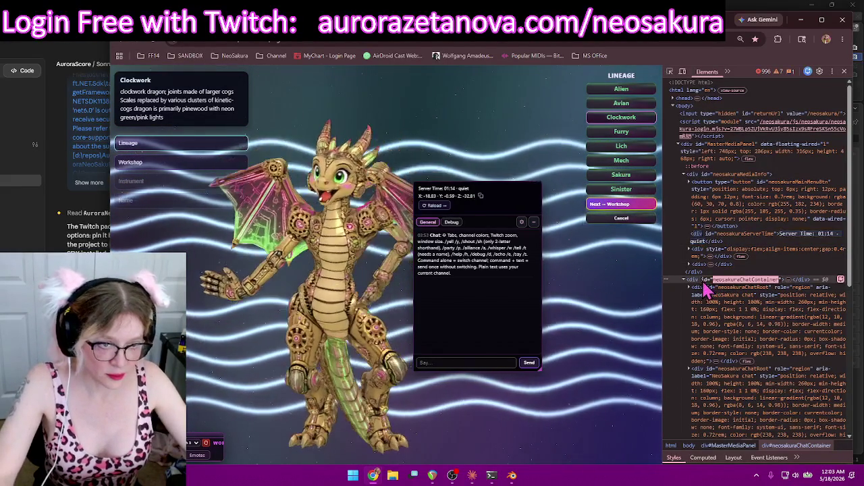
key(Escape)
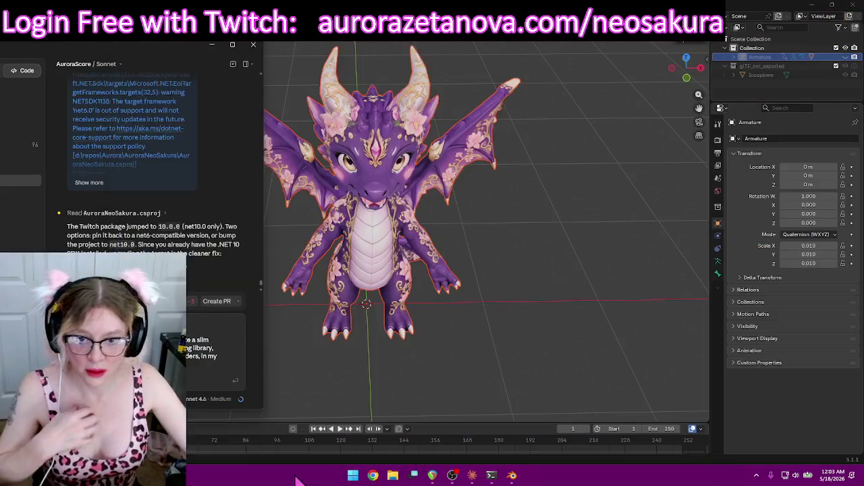
click(842, 20)
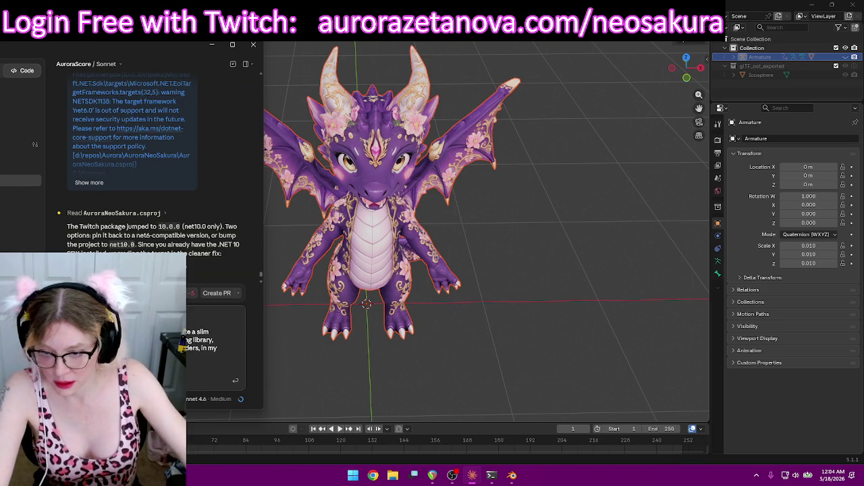
Send Claude the request 'design how a more cell phone' and move the chat aside
key(ctrl+v)
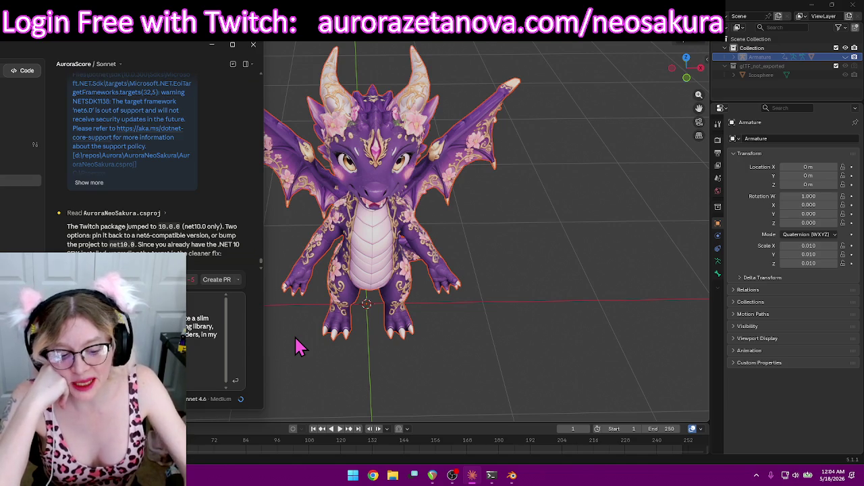
text(design how)
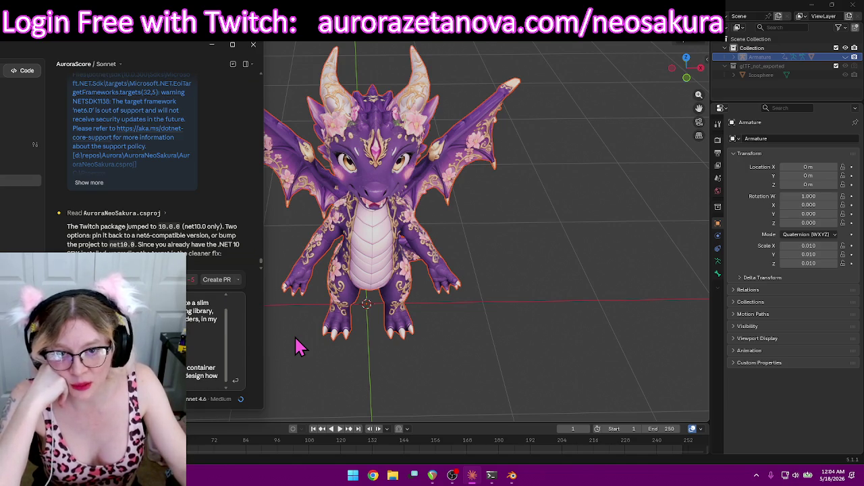
text( a)
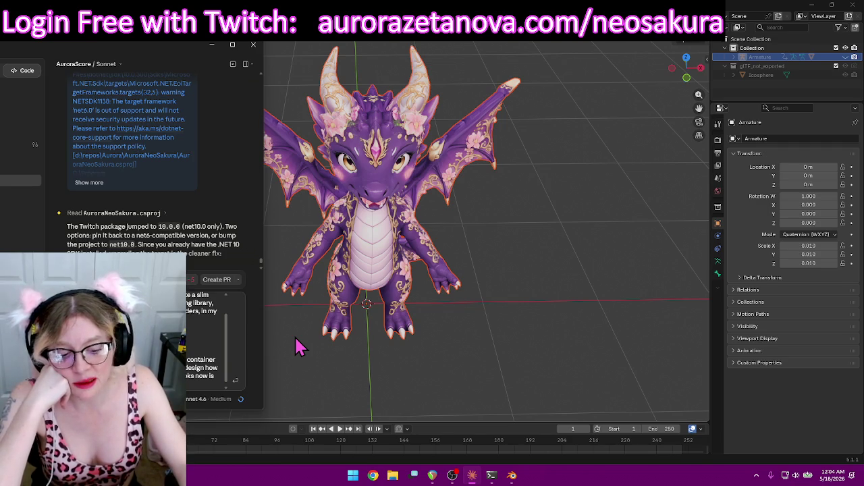
text(more)
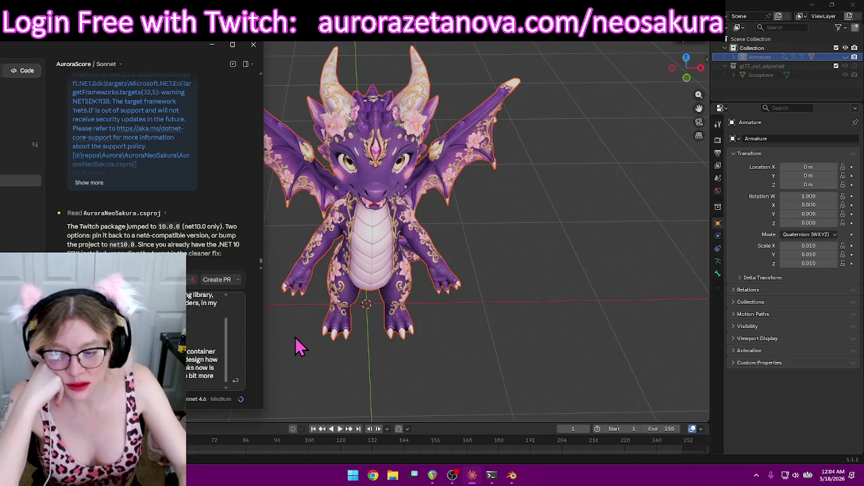
text( cell phone)
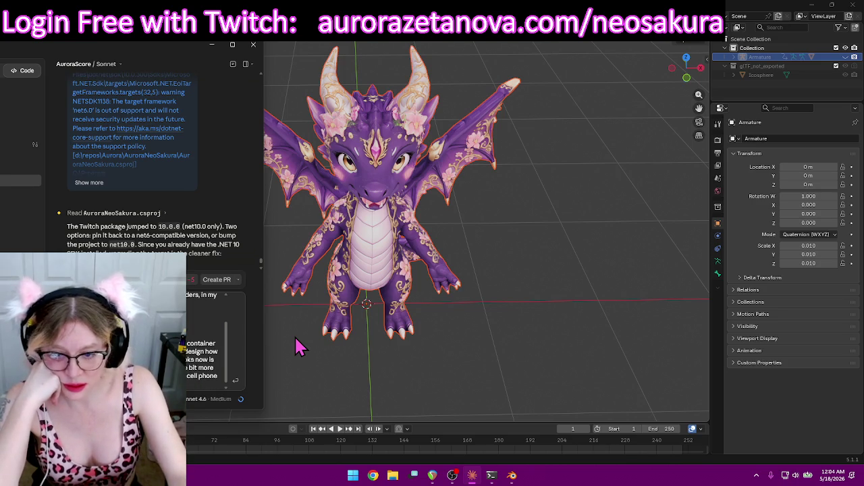
key(Return)
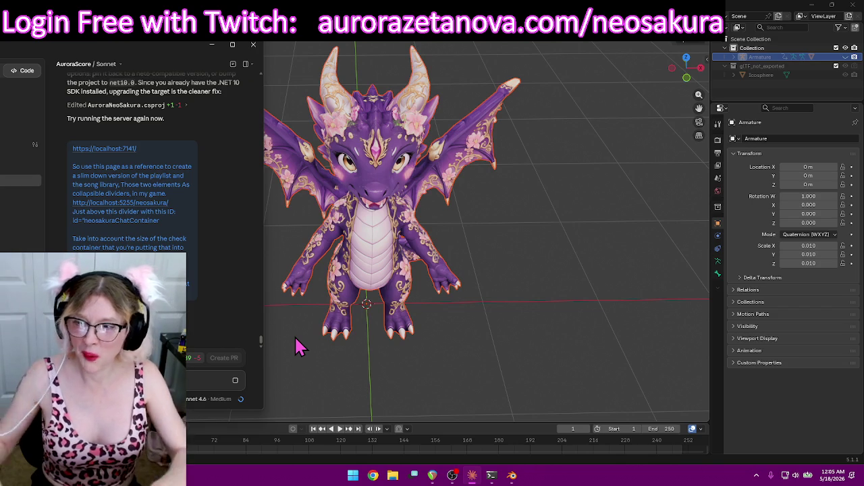
mouse_move(166, 52)
mouse_down()
mouse_move(101, 63)
mouse_move(102, 71)
mouse_move(300, 202)
mouse_up()
click(346, 193)
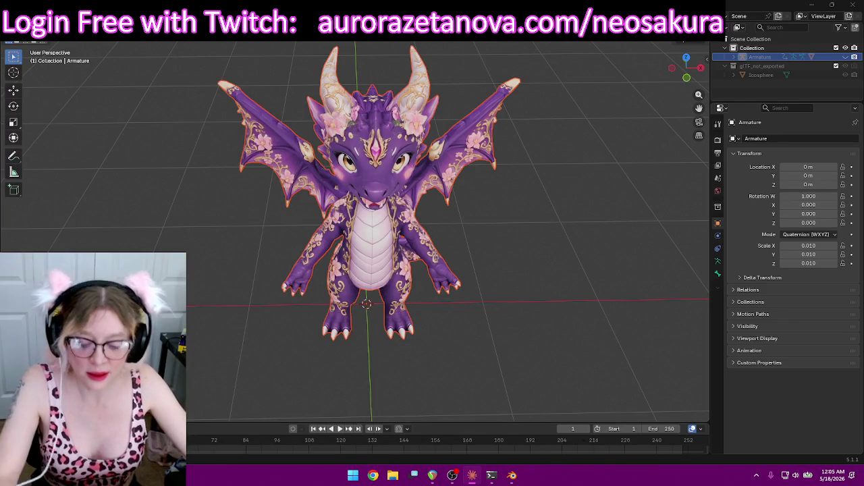
Clear the selection and click the dragon body to make char1 the selected object
click(535, 227)
mouse_move(535, 228)
middle_down()
mouse_move(516, 195)
mouse_move(507, 209)
mouse_move(526, 238)
mouse_move(526, 264)
mouse_move(517, 247)
mouse_move(461, 253)
mouse_move(555, 249)
mouse_move(548, 241)
middle_up()
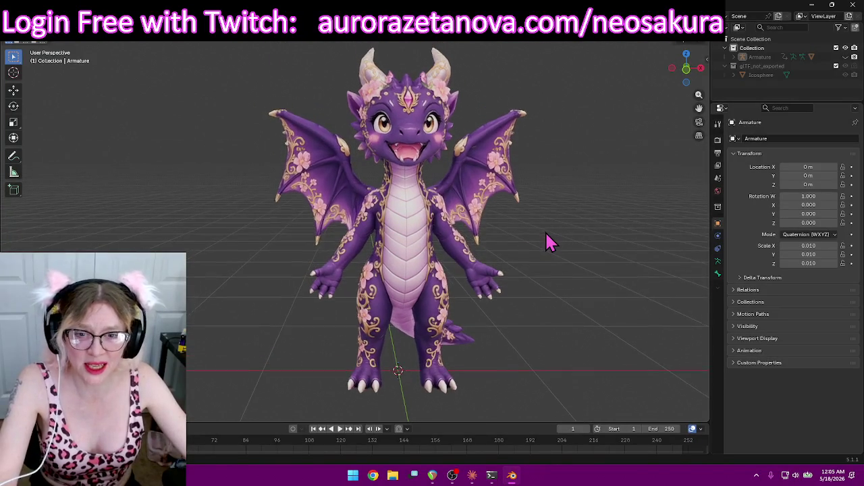
scroll(549, 243, down, 1)
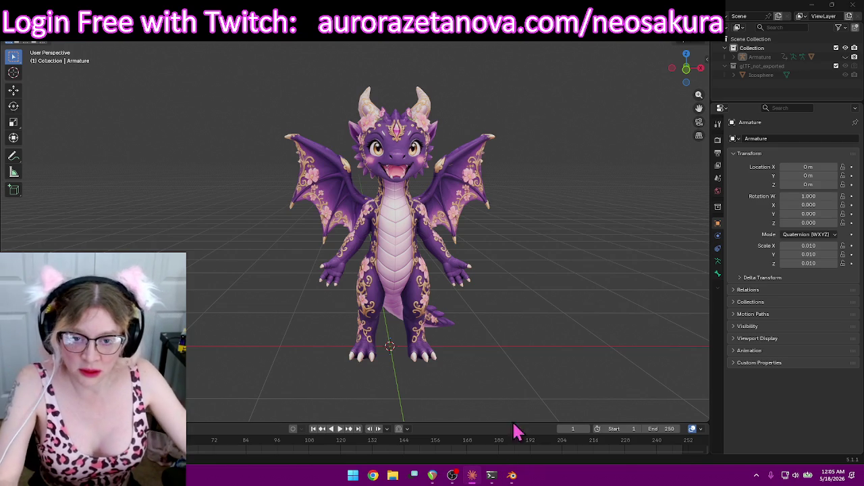
mouse_move(527, 290)
middle_down()
mouse_move(526, 264)
mouse_move(503, 262)
mouse_move(520, 269)
middle_up()
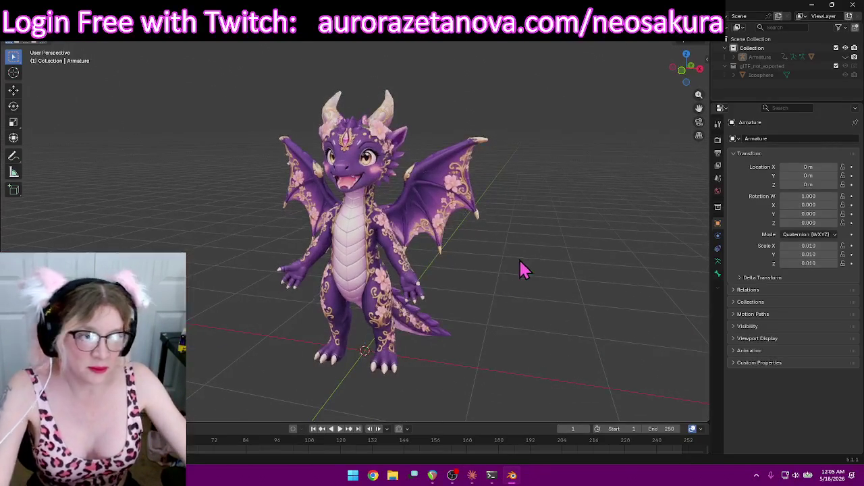
click(372, 123)
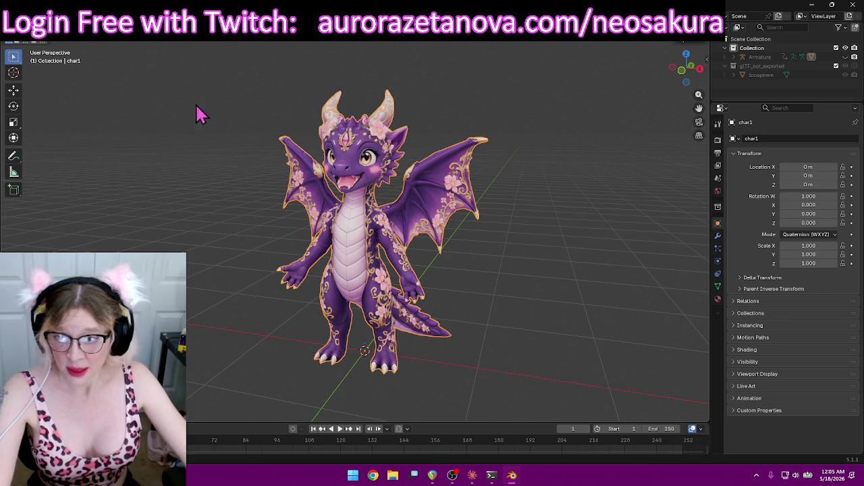
Merge char1's vertices By Distance in Edit Mode, then return to Object Mode
click(57, 41)
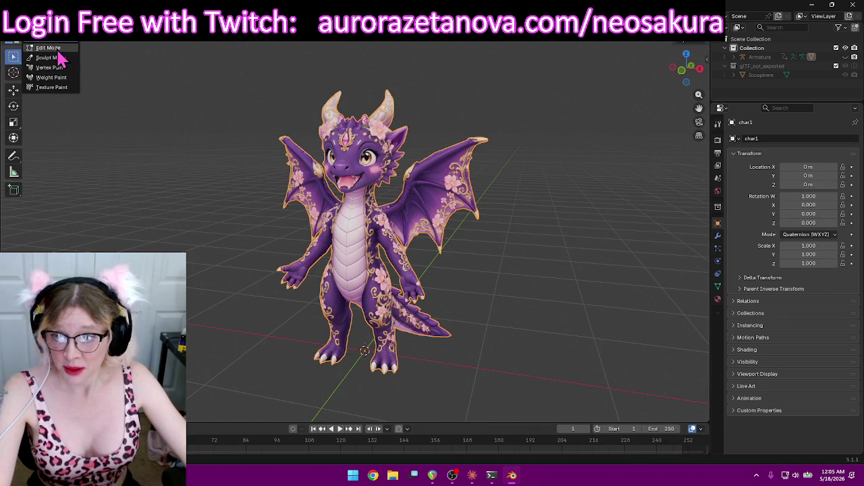
key(Tab)
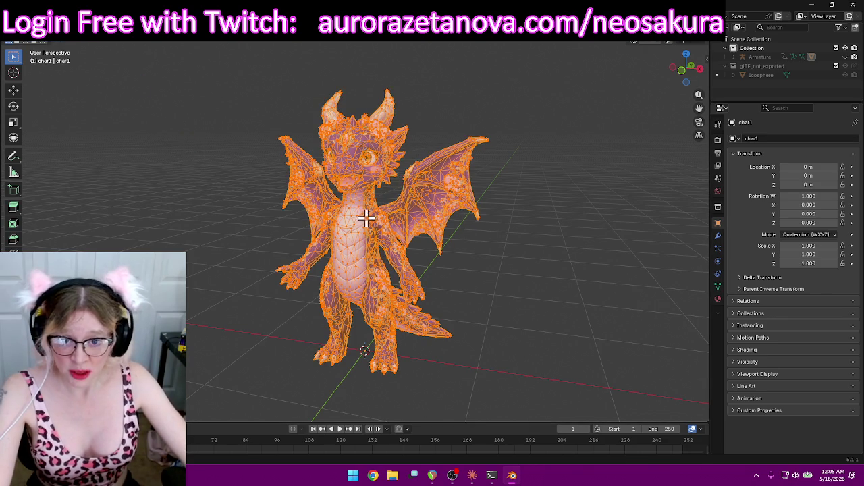
middle_drag(213, 256, 200, 199)
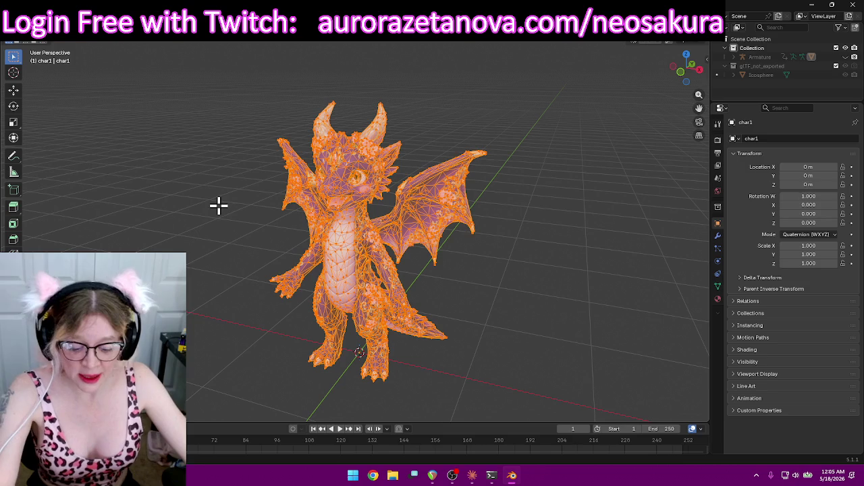
key(m)
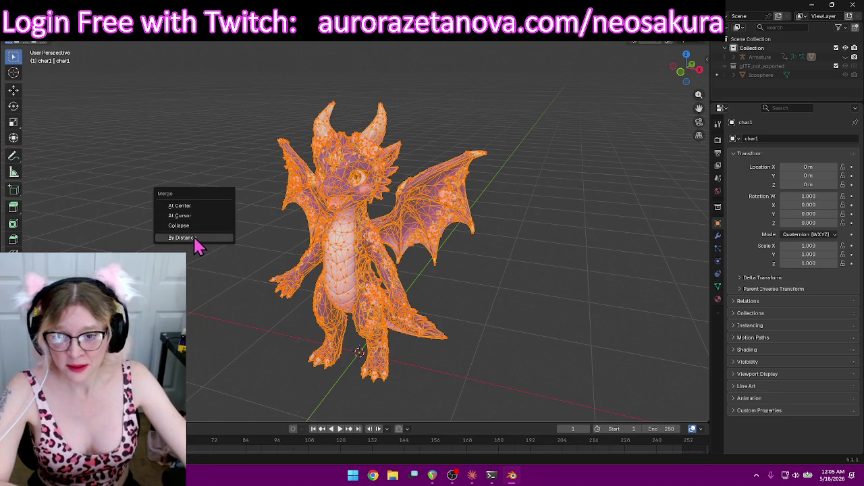
click(181, 238)
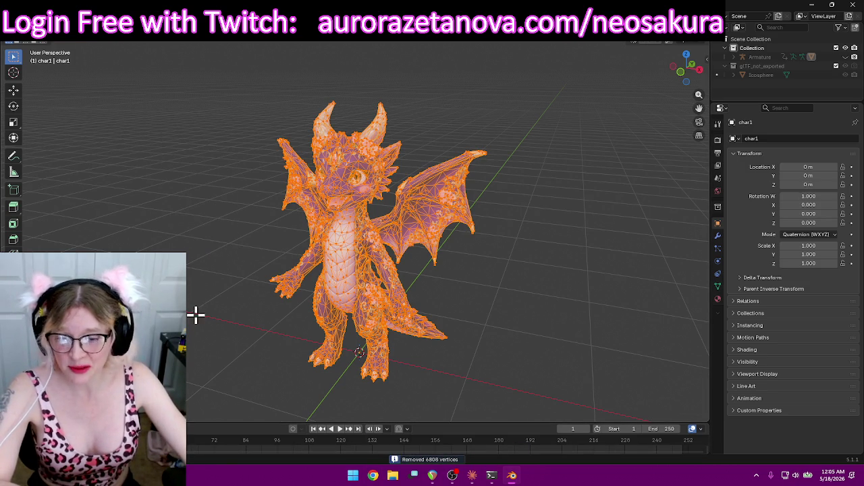
click(58, 47)
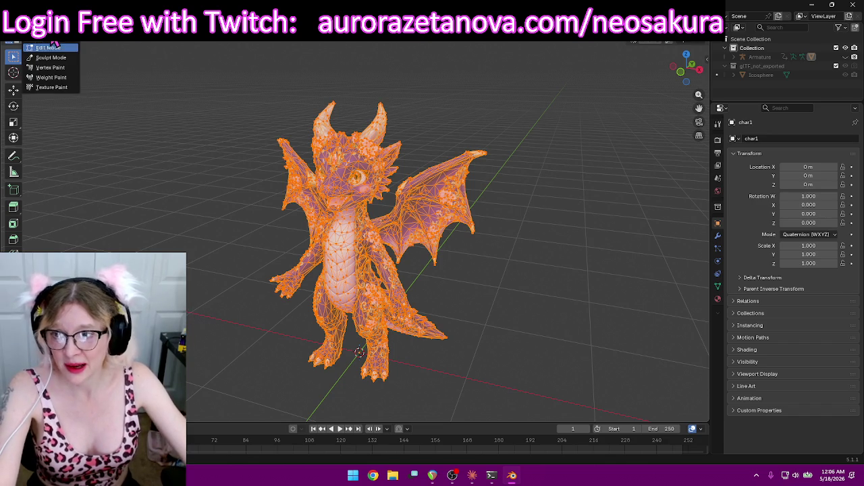
click(58, 38)
mouse_move(169, 231)
middle_down()
mouse_move(350, 216)
mouse_move(435, 245)
mouse_move(426, 185)
mouse_move(328, 164)
mouse_move(176, 227)
middle_up()
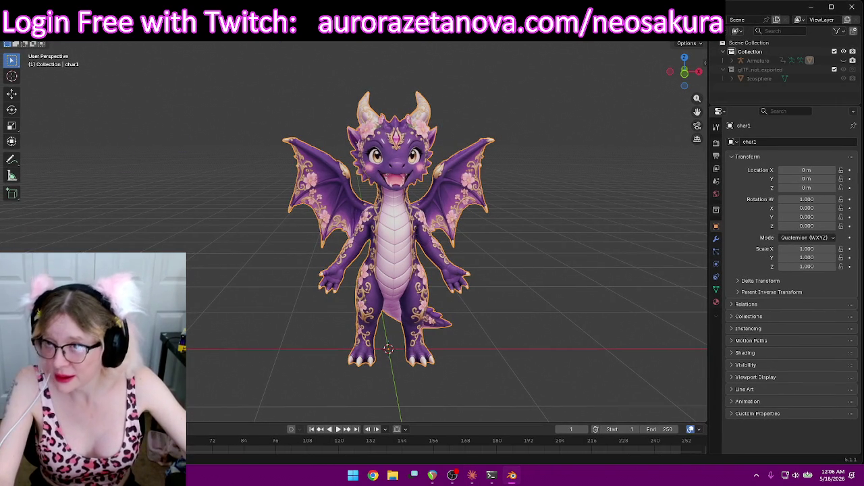
Narrow the Blender window from the left and turn the view to face the dragon head-on
drag(41, 250, 120, 250)
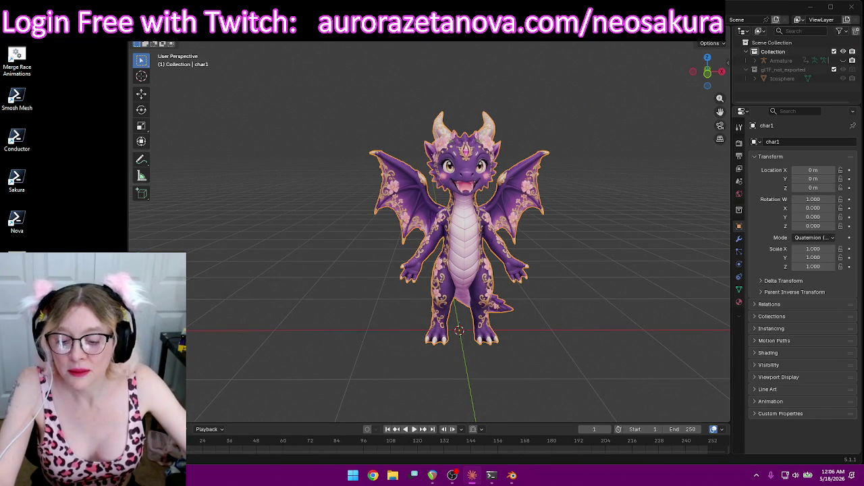
key(alt+Tab)
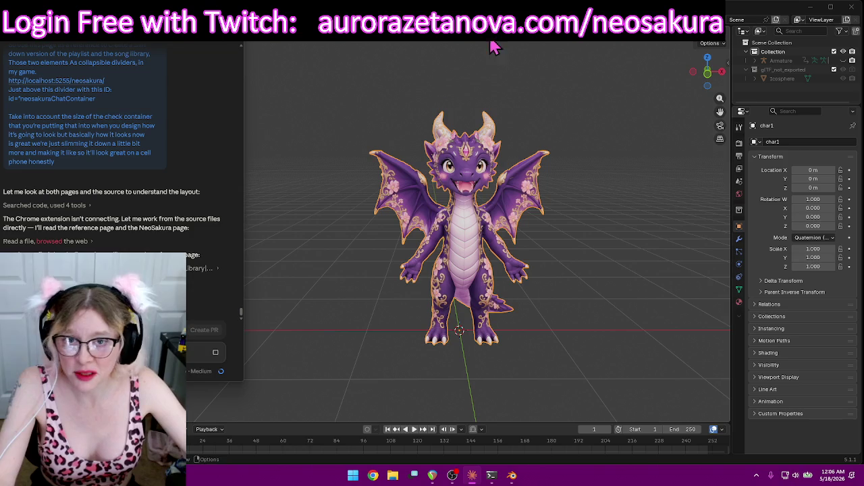
key(alt+Tab)
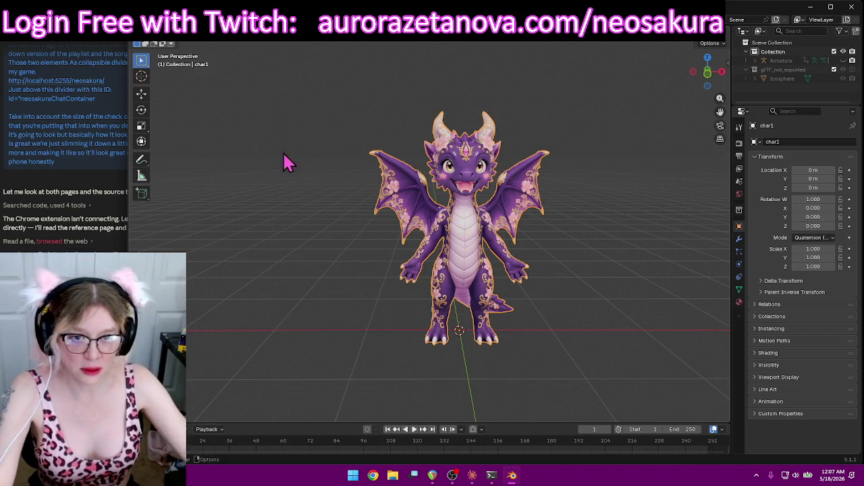
right_click(350, 228)
key(Escape)
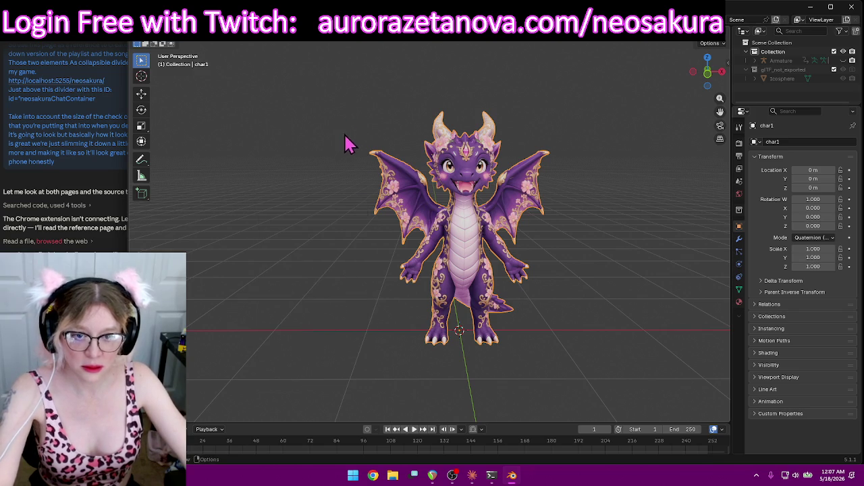
mouse_move(462, 150)
middle_down()
mouse_move(484, 154)
mouse_move(496, 191)
middle_up()
scroll(485, 154, up, 3)
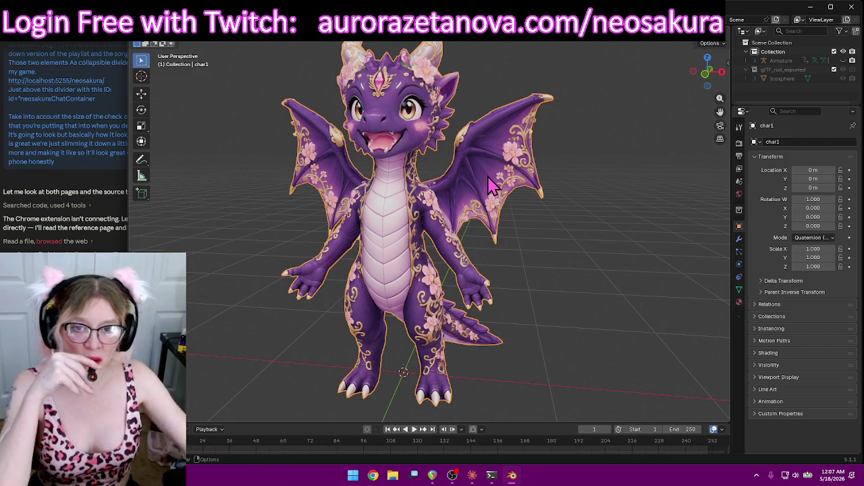
middle_drag(425, 162, 446, 166)
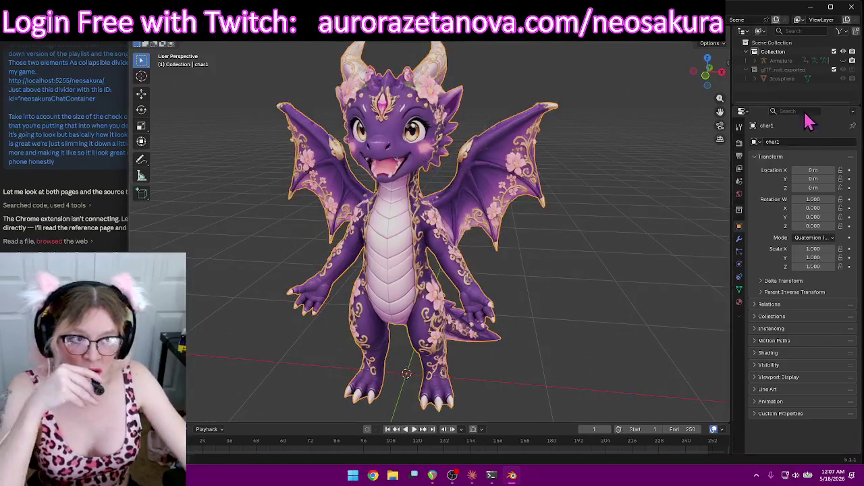
Expand Armature in the Outliner and select the Armature together with char1
click(755, 60)
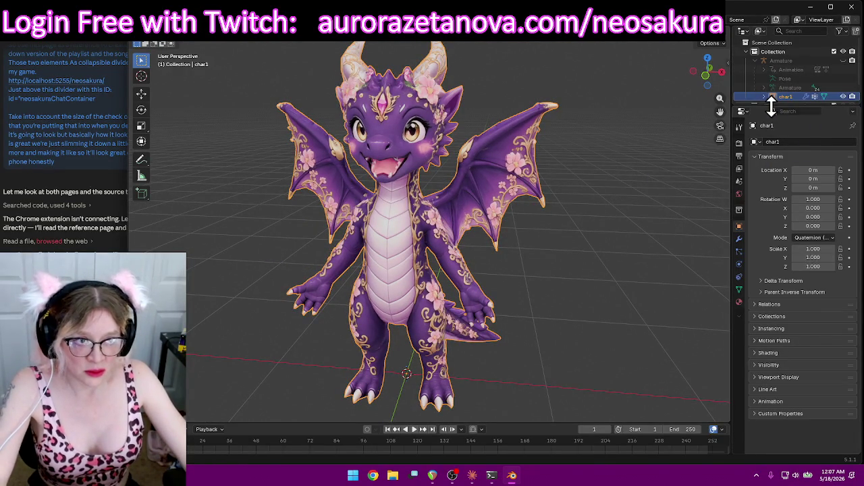
drag(771, 106, 769, 149)
click(802, 97)
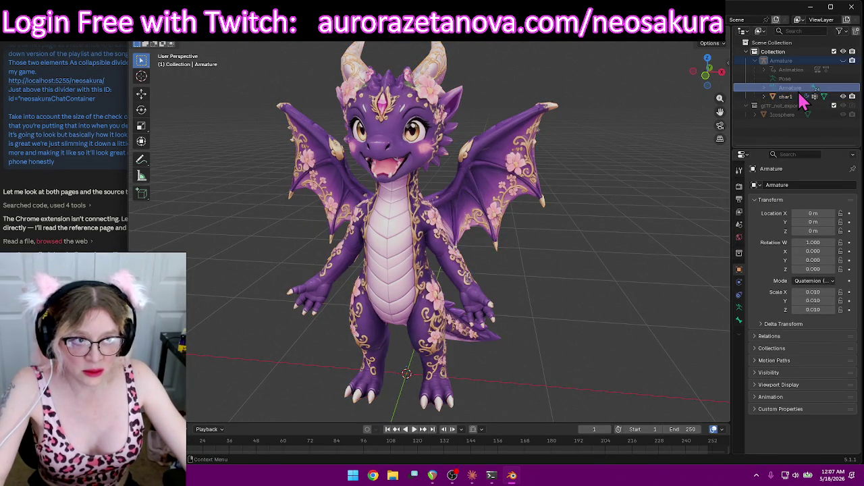
click(801, 97)
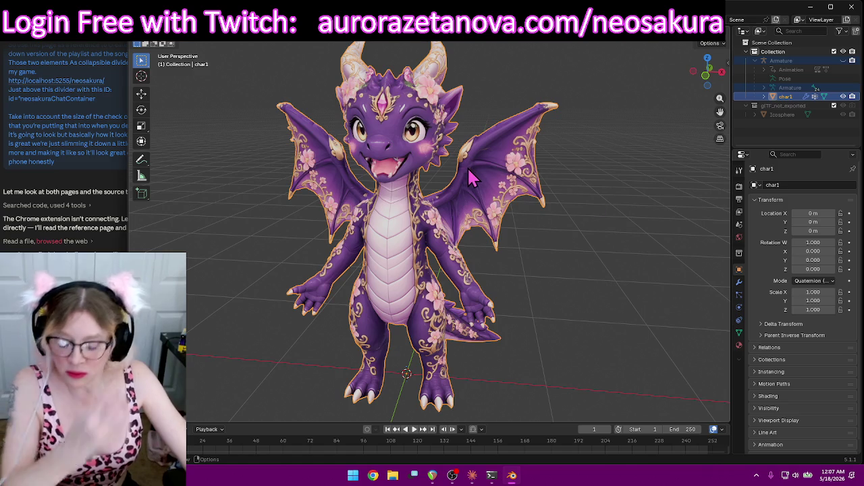
key(ctrl+Tab)
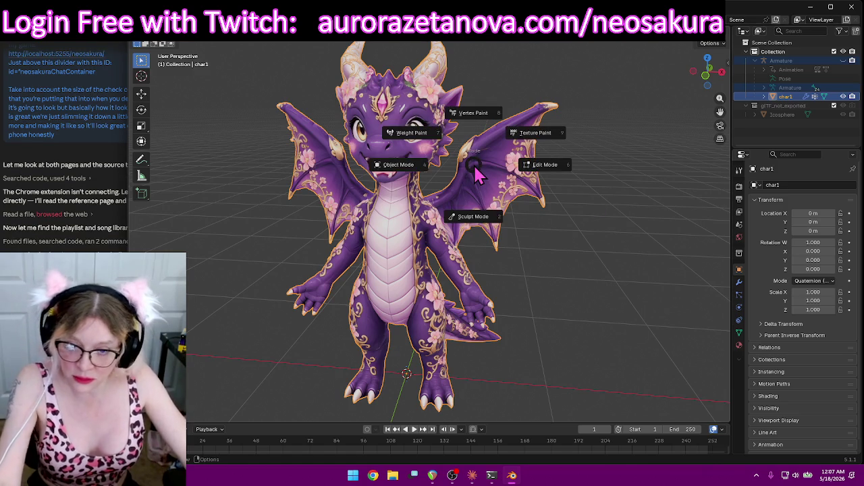
Put char1 in Weight Paint mode with Hips as the active vertex group
click(435, 140)
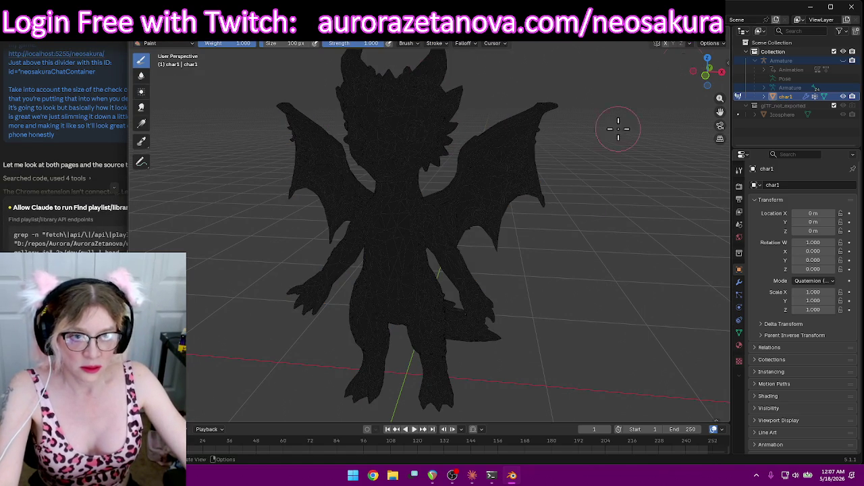
middle_drag(509, 169, 547, 180)
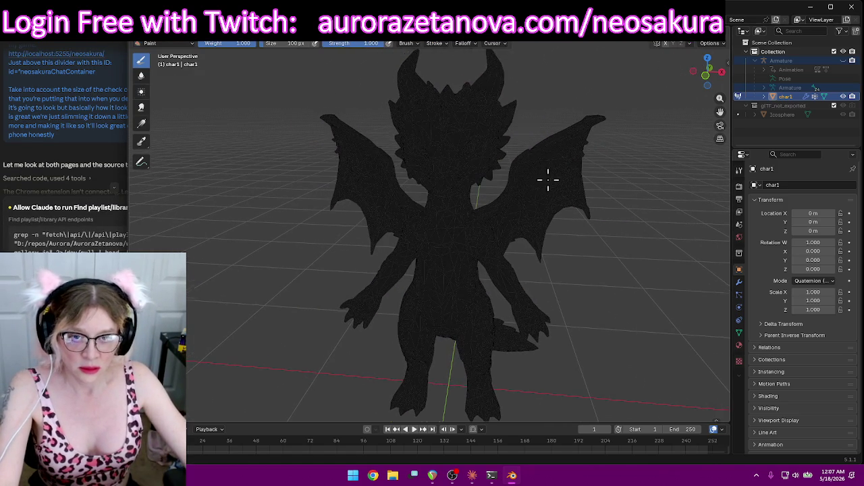
click(430, 44)
scroll(415, 61, down, 5)
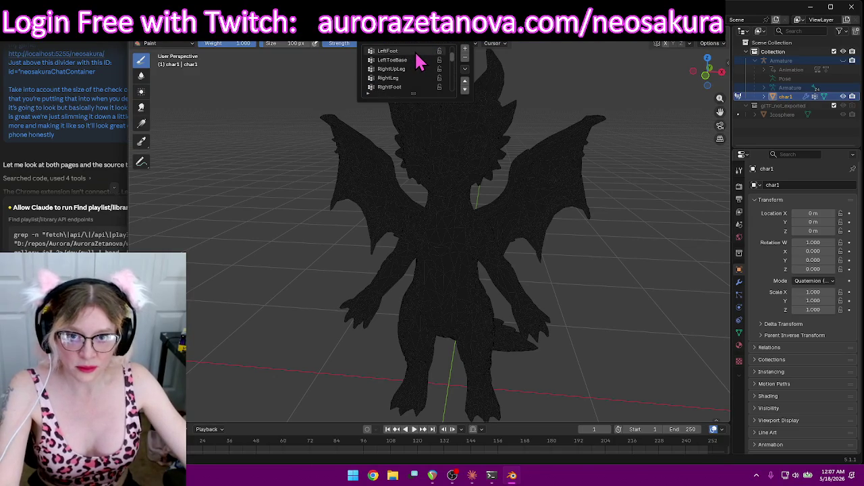
click(414, 52)
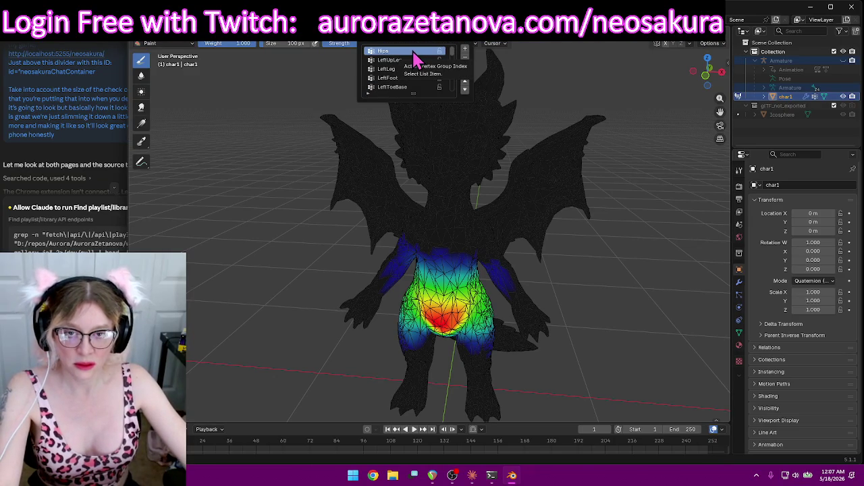
Paint full weight across the hip area, then close in on the painted torso
middle_drag(627, 218, 630, 216)
scroll(635, 219, up, 2)
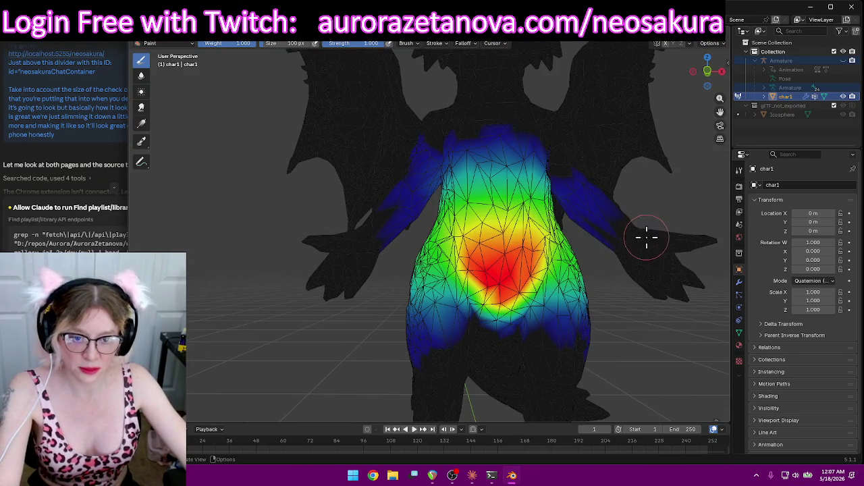
mouse_move(524, 251)
mouse_down()
mouse_move(447, 250)
mouse_move(507, 241)
mouse_move(474, 232)
mouse_up()
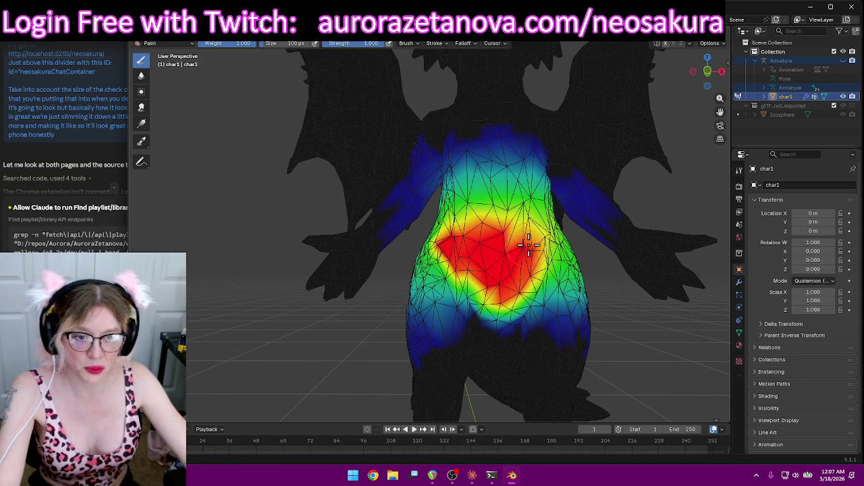
mouse_move(513, 243)
middle_down()
mouse_move(463, 272)
mouse_move(477, 289)
middle_up()
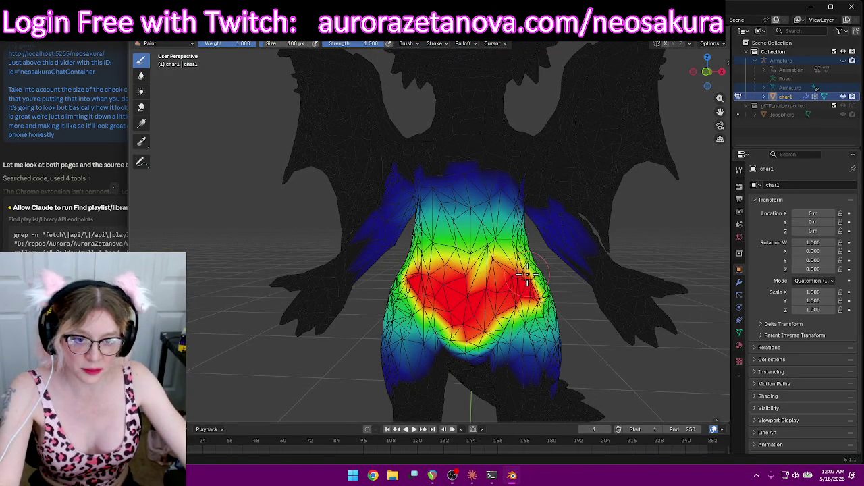
scroll(503, 287, up, 2)
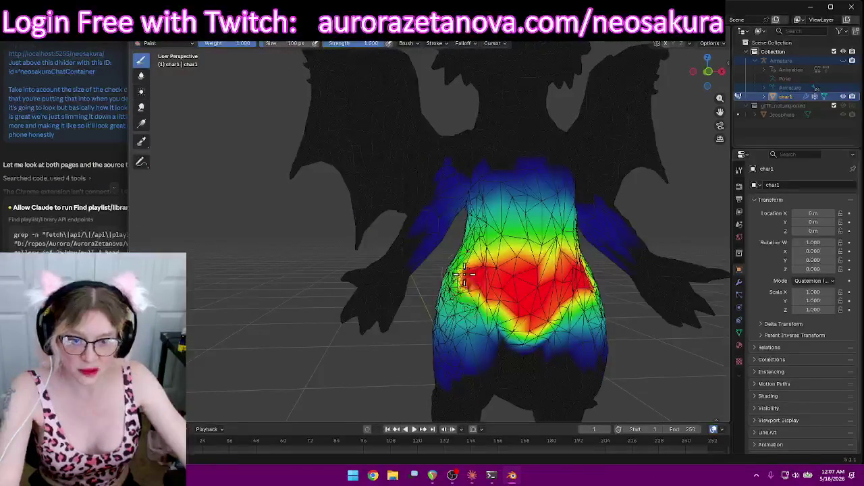
mouse_move(462, 274)
middle_down()
mouse_move(656, 290)
mouse_move(680, 302)
middle_up()
scroll(619, 286, down, 3)
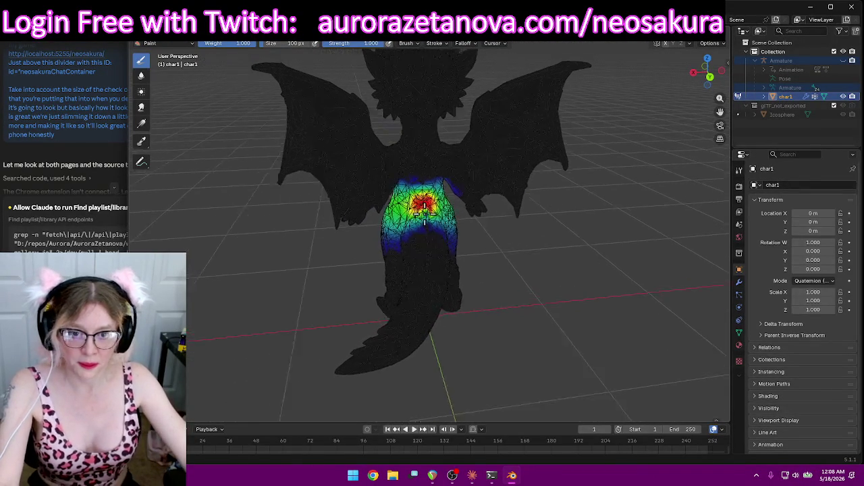
middle_drag(382, 200, 500, 222)
scroll(500, 223, up, 3)
mouse_move(603, 280)
middle_down()
mouse_move(462, 258)
mouse_move(497, 247)
middle_up()
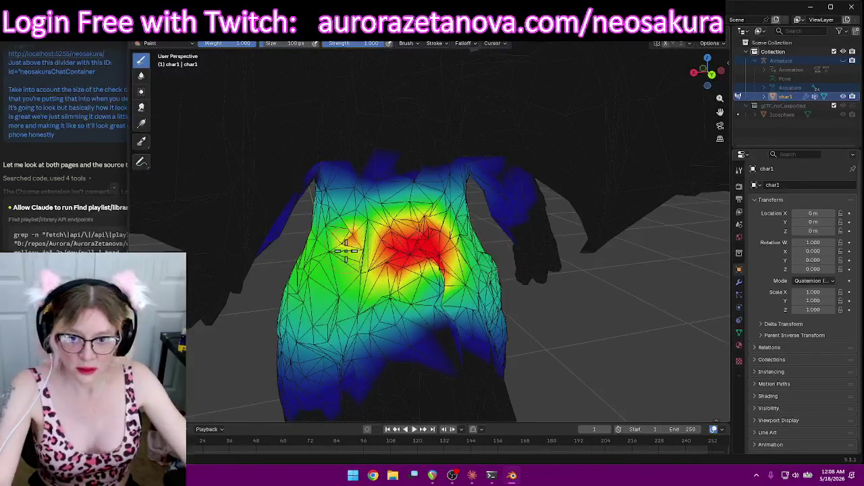
Paint a full red weight band across the chest and over the neck
drag(347, 241, 368, 250)
drag(391, 223, 364, 230)
mouse_move(365, 266)
mouse_down()
mouse_move(355, 270)
mouse_move(316, 246)
mouse_up()
mouse_move(389, 239)
middle_down()
mouse_move(482, 251)
mouse_move(445, 254)
mouse_move(466, 258)
middle_up()
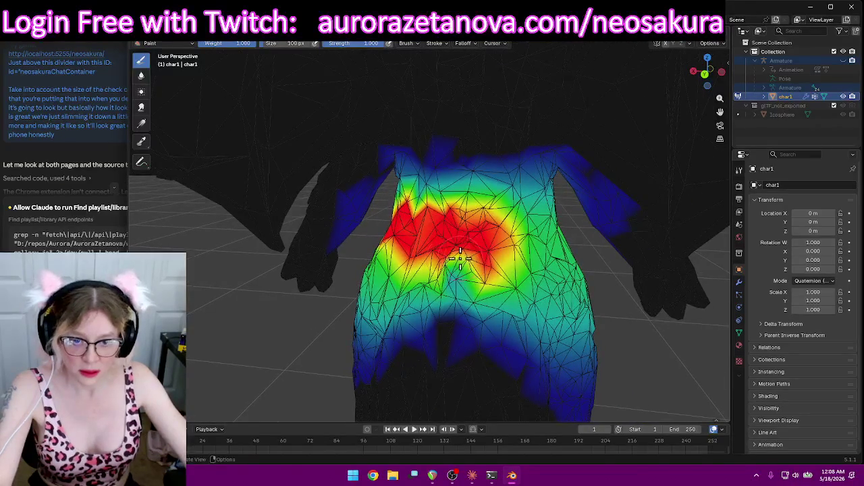
drag(465, 274, 425, 265)
mouse_move(484, 272)
mouse_down()
mouse_move(470, 260)
mouse_move(522, 243)
mouse_up()
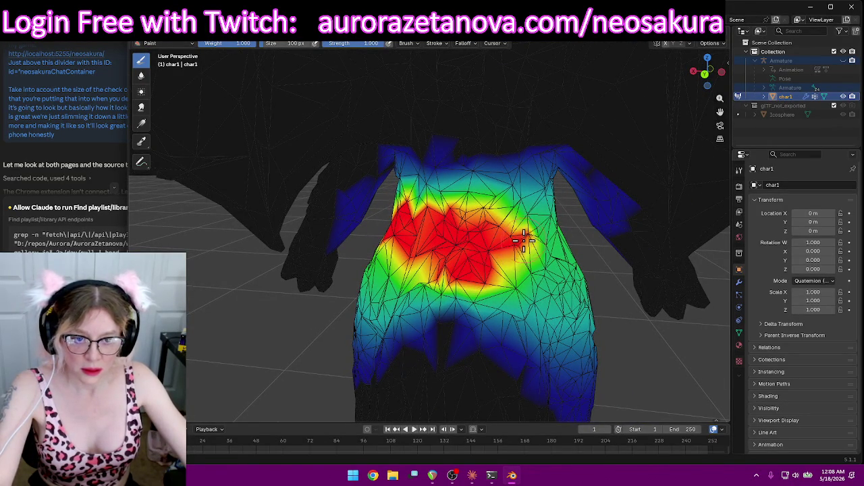
drag(500, 211, 489, 208)
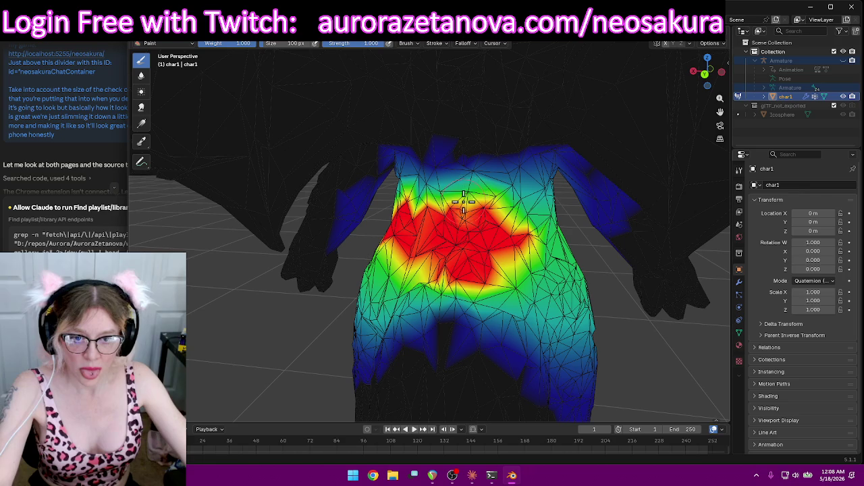
mouse_move(465, 211)
middle_down()
mouse_move(536, 235)
mouse_move(368, 219)
middle_up()
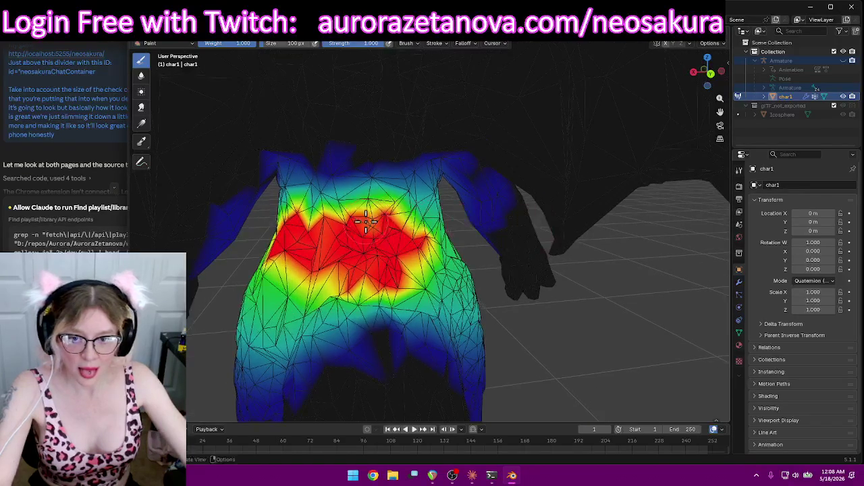
mouse_move(410, 241)
middle_down()
mouse_move(366, 247)
mouse_move(386, 250)
mouse_move(211, 241)
mouse_move(465, 229)
mouse_move(524, 270)
mouse_move(370, 221)
middle_up()
drag(413, 294, 430, 312)
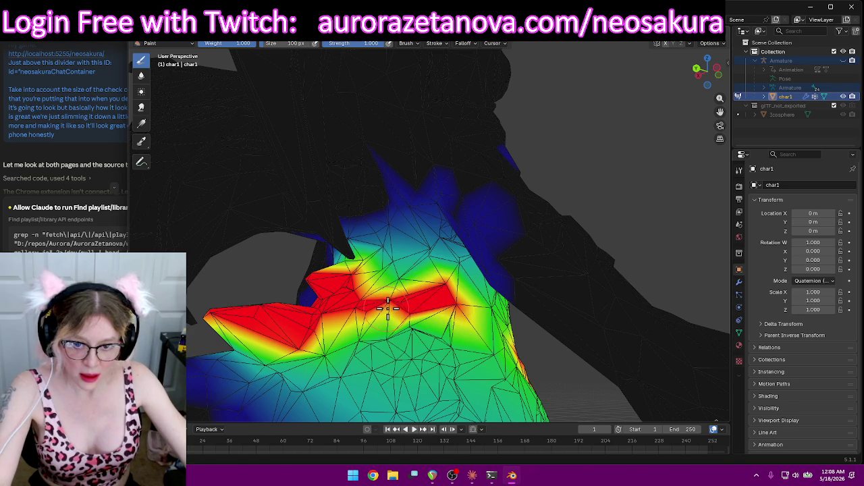
mouse_move(396, 286)
middle_down()
mouse_move(470, 304)
mouse_move(266, 305)
mouse_move(492, 290)
middle_up()
Adjust the brush weight, size and strength, then paint the upper torso and its left edge red
right_click(375, 233)
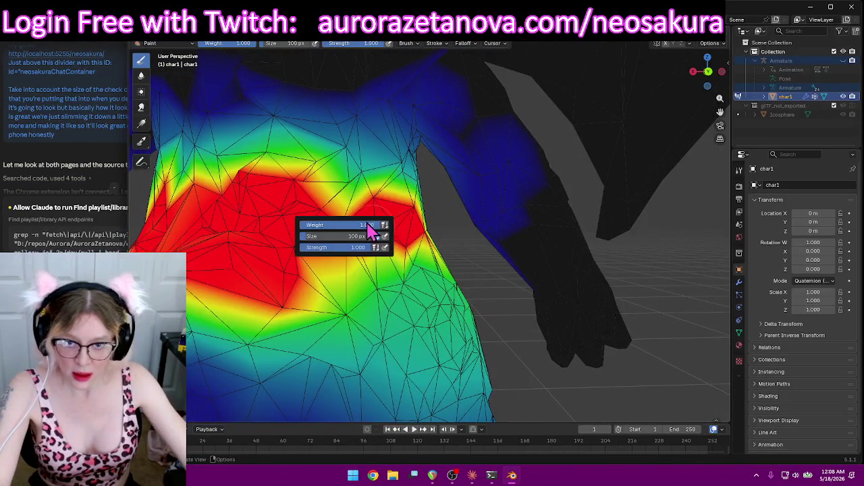
drag(348, 189, 414, 206)
mouse_move(413, 206)
middle_down()
mouse_move(367, 222)
mouse_move(405, 216)
middle_up()
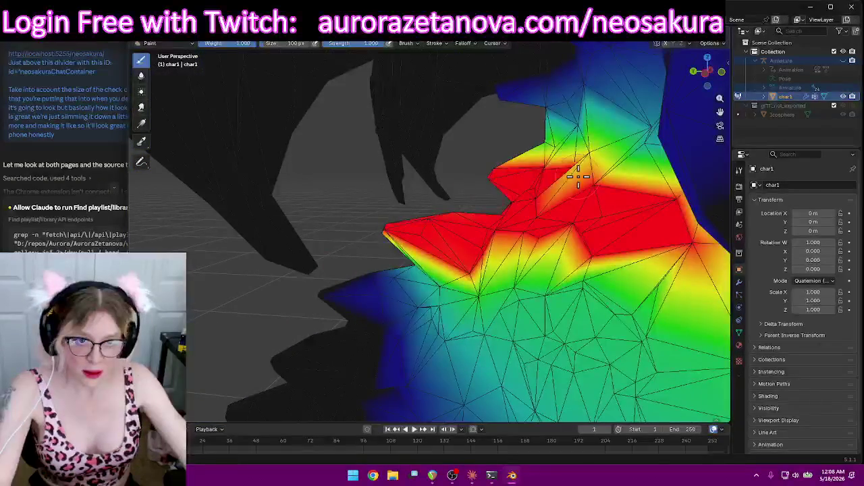
mouse_move(571, 174)
middle_down()
mouse_move(630, 227)
mouse_move(648, 223)
mouse_move(449, 154)
mouse_move(532, 174)
mouse_move(464, 174)
middle_up()
mouse_move(614, 239)
middle_down()
mouse_move(621, 250)
mouse_move(704, 232)
mouse_move(668, 235)
middle_up()
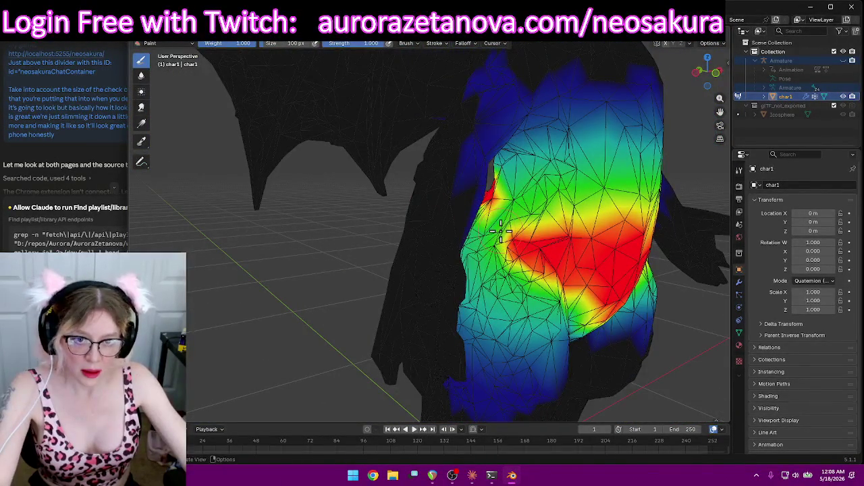
drag(503, 221, 510, 201)
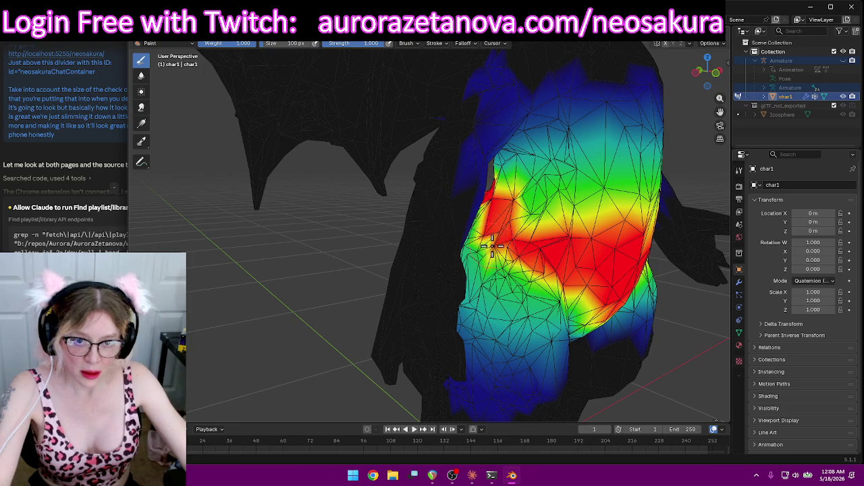
mouse_move(494, 237)
middle_down()
mouse_move(503, 229)
mouse_move(599, 241)
mouse_move(466, 223)
middle_up()
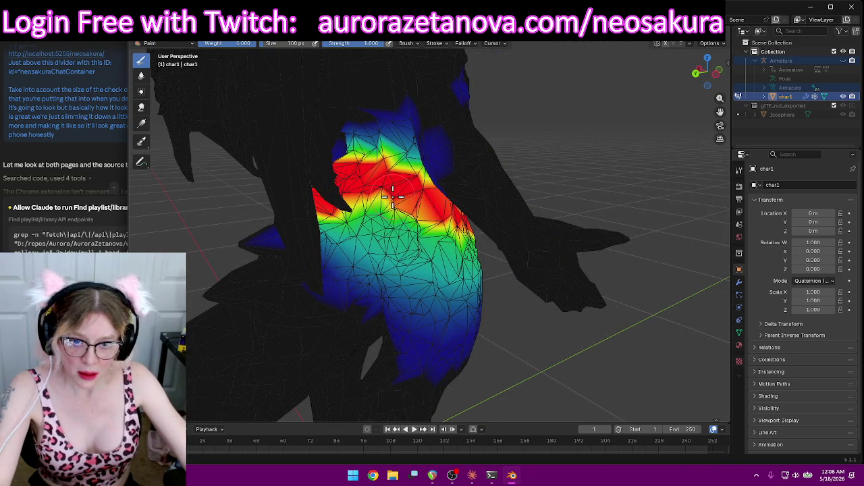
Paint the torso's side red, filling in the yellow patches
mouse_move(381, 195)
middle_down()
mouse_move(439, 187)
mouse_move(338, 227)
middle_up()
scroll(214, 243, up, 3)
middle_drag(279, 228, 343, 235)
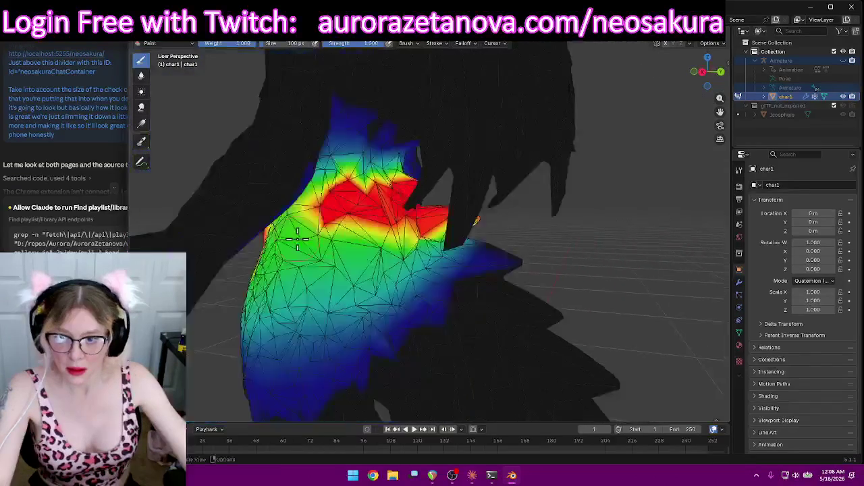
scroll(396, 253, down, 3)
scroll(472, 256, up, 3)
middle_drag(517, 261, 598, 280)
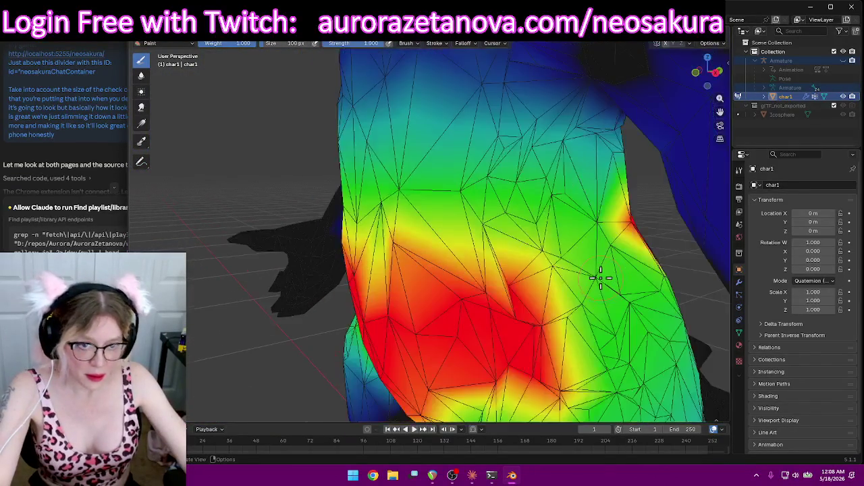
scroll(549, 247, down, 2)
drag(558, 247, 511, 285)
drag(554, 236, 541, 239)
drag(491, 274, 549, 219)
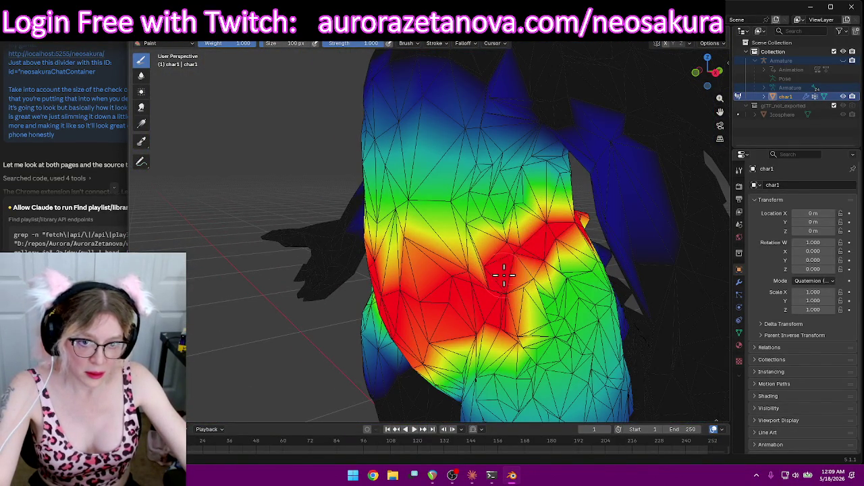
drag(504, 273, 538, 262)
scroll(564, 248, down, 5)
Paint weight down the tail from the body to its tip
mouse_move(613, 264)
middle_down()
mouse_move(470, 273)
mouse_move(492, 271)
mouse_move(498, 295)
mouse_move(467, 322)
mouse_move(533, 302)
middle_up()
scroll(493, 286, down, 4)
scroll(442, 304, up, 3)
scroll(470, 308, up, 2)
scroll(532, 302, up, 2)
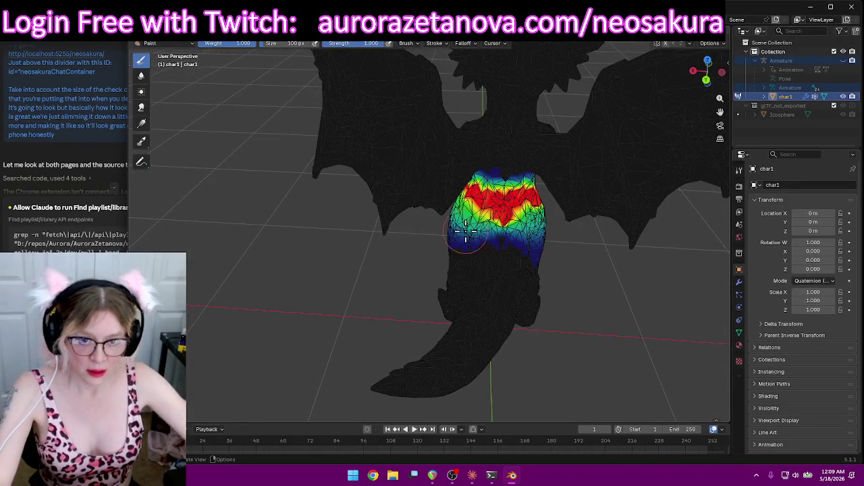
mouse_move(517, 253)
mouse_down()
mouse_move(461, 351)
mouse_move(395, 378)
mouse_up()
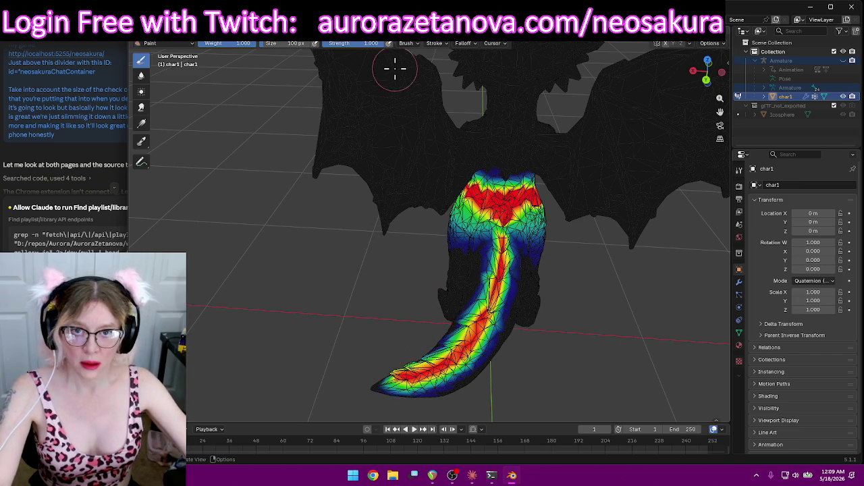
middle_drag(268, 241, 368, 75)
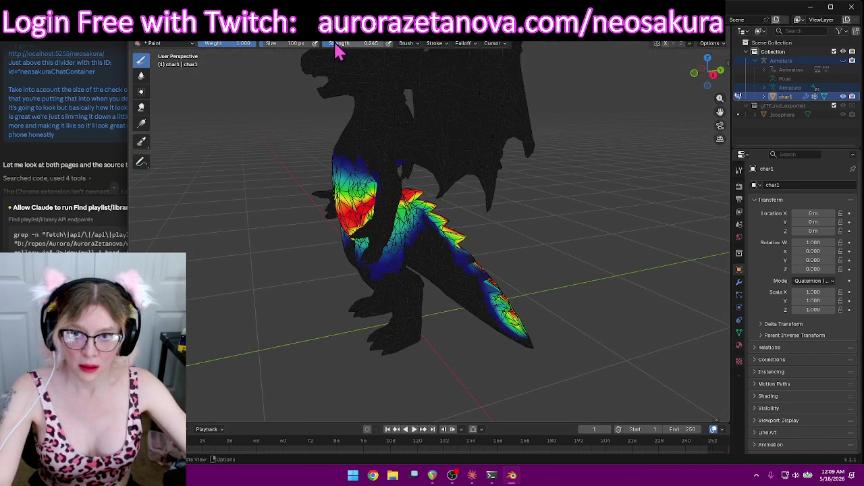
mouse_move(540, 331)
mouse_down()
mouse_move(439, 239)
mouse_move(422, 237)
mouse_move(497, 342)
mouse_up()
mouse_move(579, 290)
middle_down()
mouse_move(483, 301)
mouse_move(428, 229)
middle_up()
mouse_move(405, 239)
mouse_down()
mouse_move(299, 357)
mouse_move(324, 352)
mouse_move(466, 240)
mouse_move(432, 289)
mouse_move(357, 353)
mouse_up()
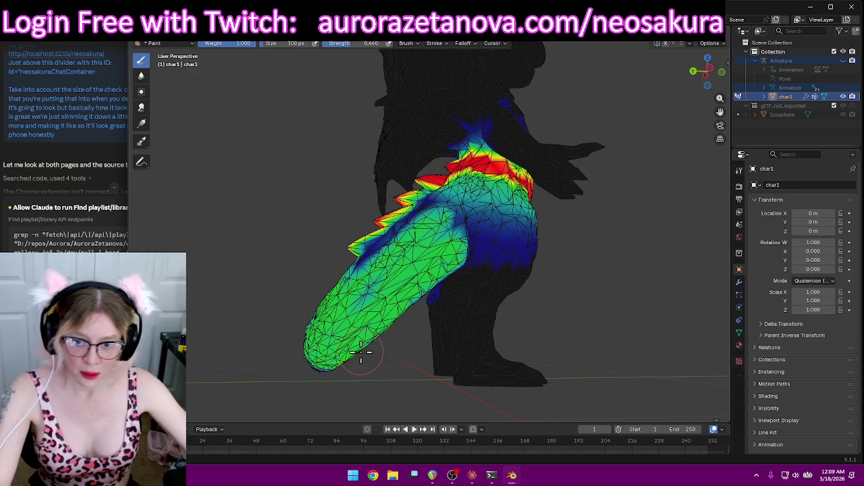
Blend the tail's blue upper side up to green
drag(363, 353, 351, 281)
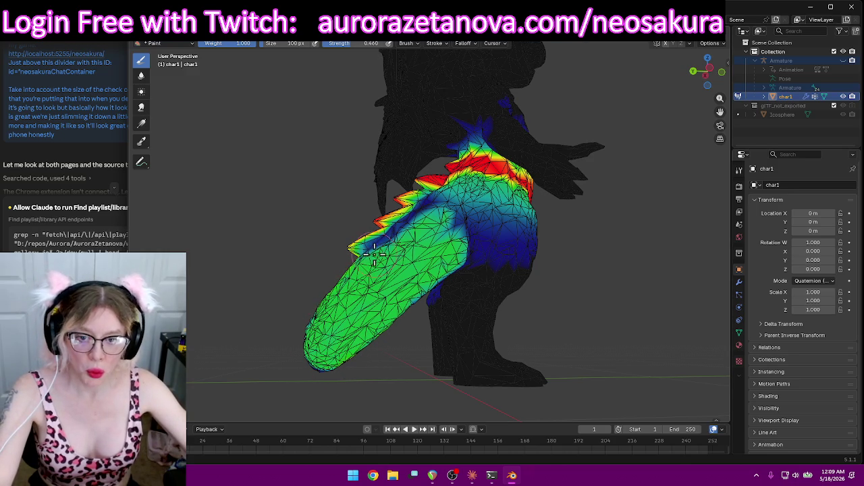
drag(363, 251, 453, 210)
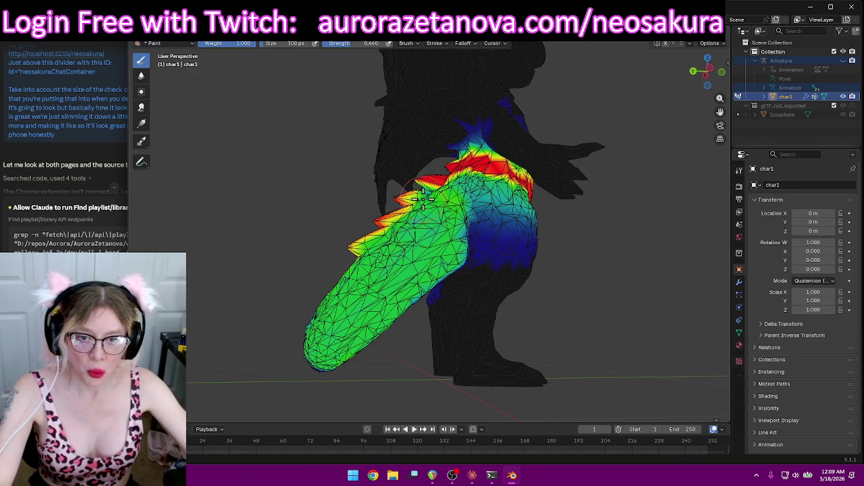
scroll(357, 276, down, 3)
mouse_move(357, 276)
middle_down()
mouse_move(479, 295)
mouse_move(476, 197)
mouse_move(426, 175)
middle_up()
drag(425, 175, 414, 178)
mouse_move(415, 177)
middle_down()
mouse_move(592, 256)
mouse_move(550, 234)
mouse_move(666, 251)
mouse_move(627, 218)
mouse_move(614, 218)
mouse_move(517, 270)
mouse_move(561, 271)
middle_up()
scroll(635, 210, up, 3)
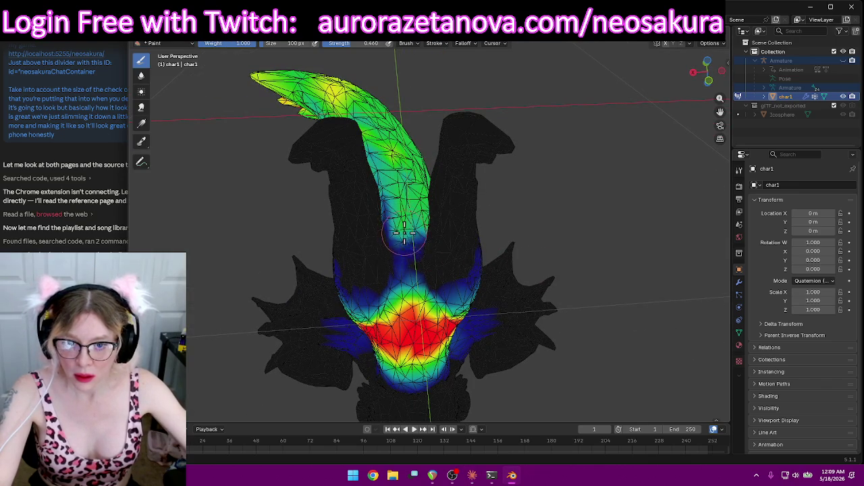
mouse_move(405, 253)
middle_down()
mouse_move(411, 241)
mouse_move(409, 277)
mouse_move(525, 247)
mouse_move(580, 253)
mouse_move(466, 249)
mouse_move(443, 164)
mouse_move(389, 92)
mouse_move(443, 54)
mouse_move(396, 96)
mouse_move(517, 72)
mouse_move(605, 71)
mouse_move(348, 145)
mouse_move(368, 64)
middle_up()
scroll(355, 163, up, 5)
Set the brush strength to 0.604 with Constant falloff
drag(370, 44, 388, 43)
click(464, 44)
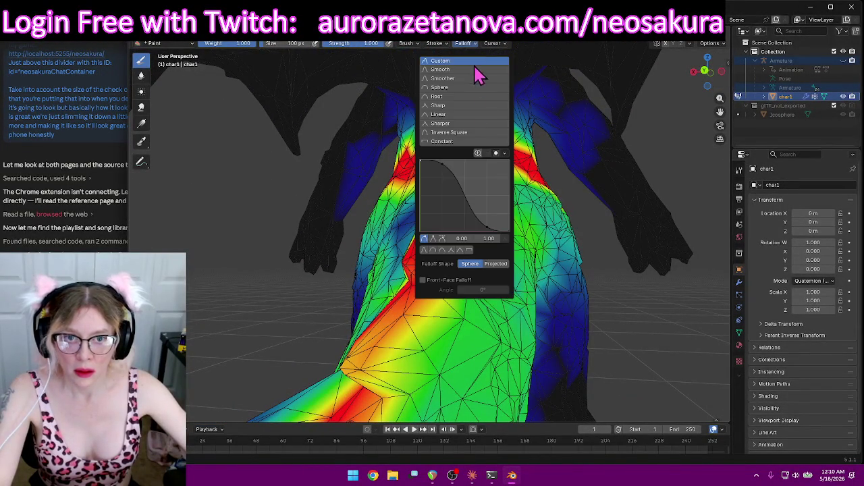
click(469, 142)
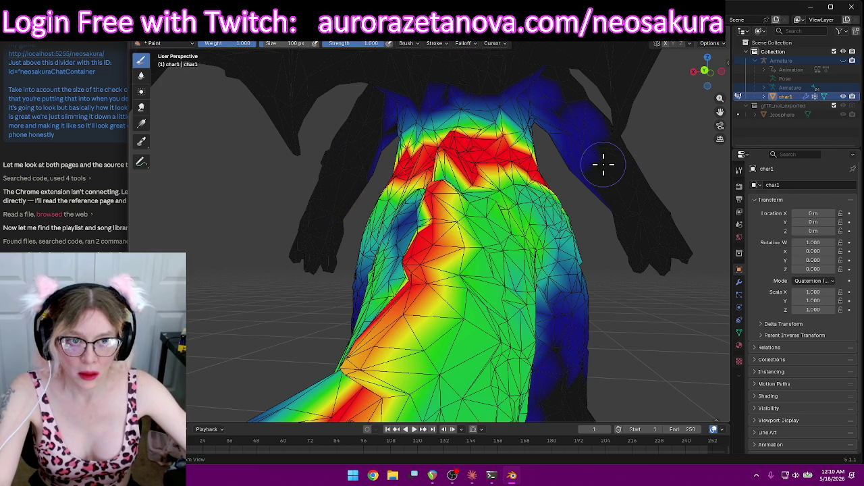
Repaint weight up near the shoulder and look over the mesh from several angles
middle_drag(619, 181, 452, 159)
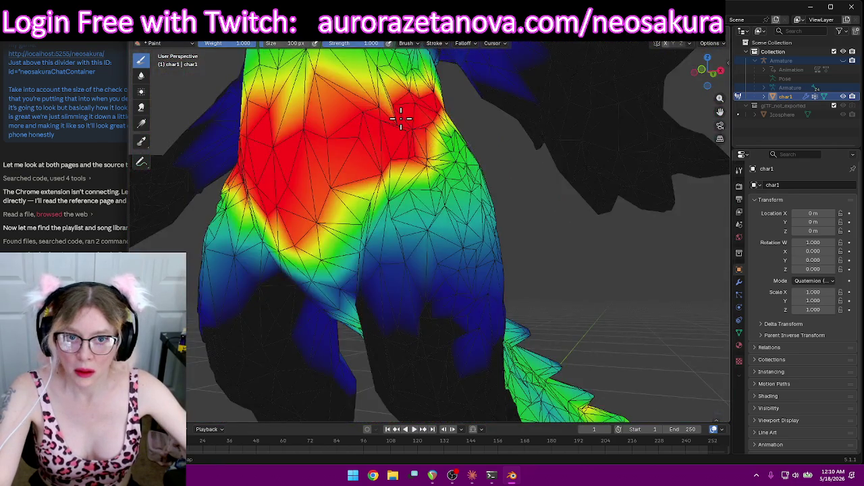
middle_drag(400, 118, 409, 144)
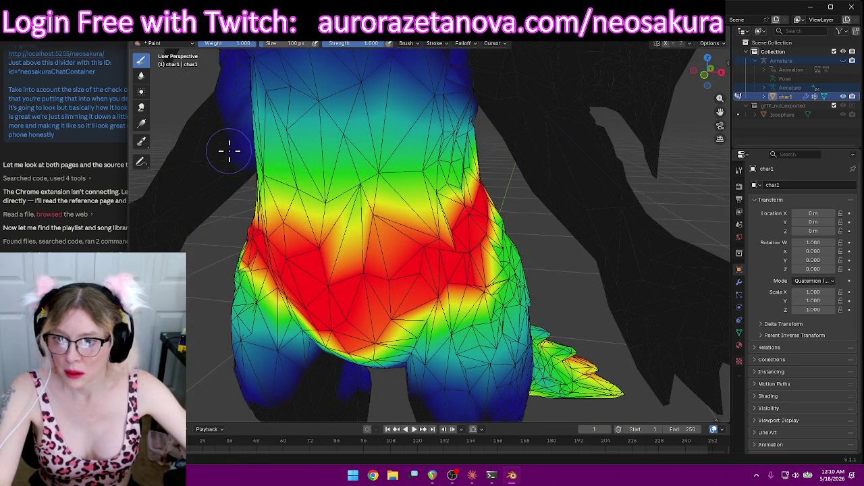
middle_drag(221, 95, 437, 171)
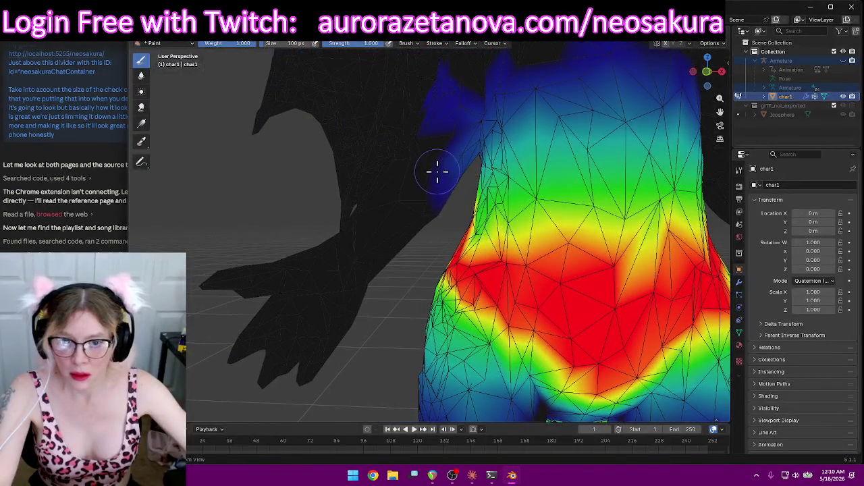
mouse_move(437, 171)
mouse_down()
mouse_move(457, 164)
mouse_move(451, 119)
mouse_up()
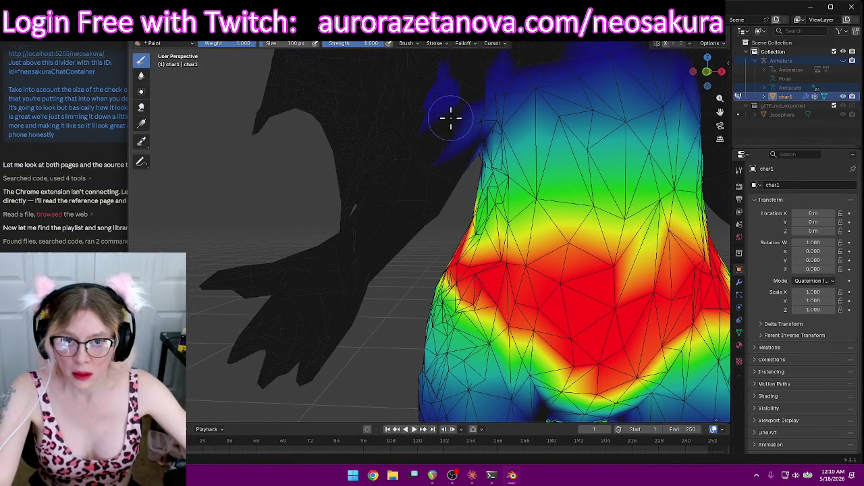
mouse_move(434, 150)
middle_down()
mouse_move(529, 164)
mouse_move(603, 135)
mouse_move(662, 141)
middle_up()
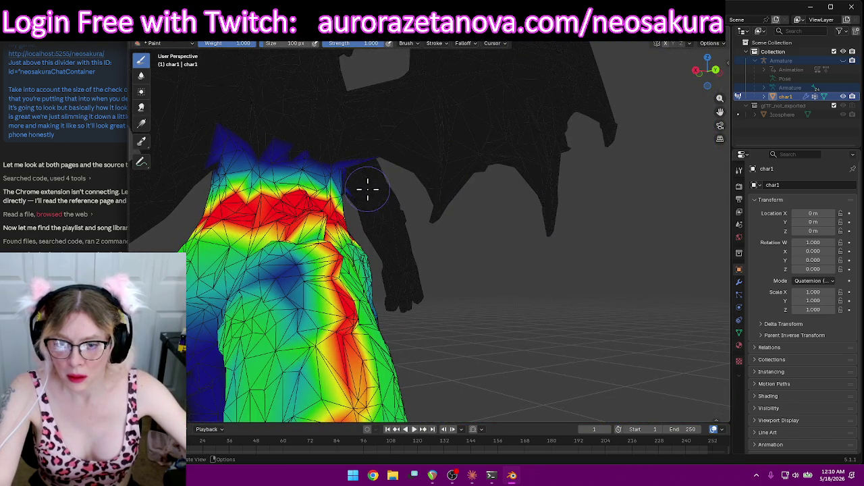
scroll(367, 189, up, 3)
mouse_move(355, 195)
middle_down()
mouse_move(314, 158)
mouse_move(291, 118)
mouse_move(258, 106)
mouse_move(442, 308)
mouse_move(393, 220)
mouse_move(309, 131)
mouse_move(408, 307)
middle_up()
mouse_move(365, 279)
middle_down()
mouse_move(430, 280)
mouse_move(448, 268)
mouse_move(478, 186)
mouse_move(497, 245)
mouse_move(464, 237)
mouse_move(428, 246)
mouse_move(550, 226)
mouse_move(521, 228)
mouse_move(603, 289)
mouse_move(593, 188)
middle_up()
scroll(475, 185, down, 5)
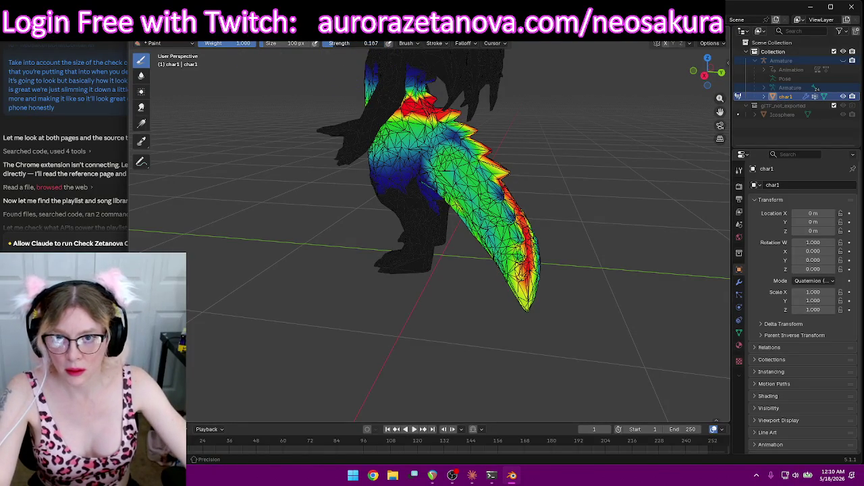
Paint stronger, more even weight along the tail from base to tip
mouse_move(372, 195)
middle_down()
mouse_move(428, 304)
mouse_move(421, 309)
middle_up()
drag(473, 142, 562, 263)
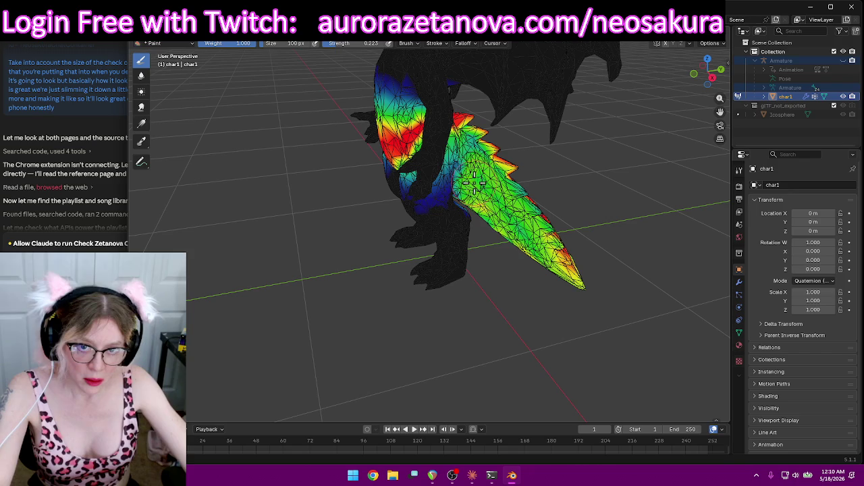
drag(502, 182, 553, 251)
drag(506, 208, 475, 153)
mouse_move(640, 218)
middle_down()
mouse_move(482, 199)
mouse_move(468, 183)
mouse_move(239, 212)
middle_up()
drag(318, 209, 284, 230)
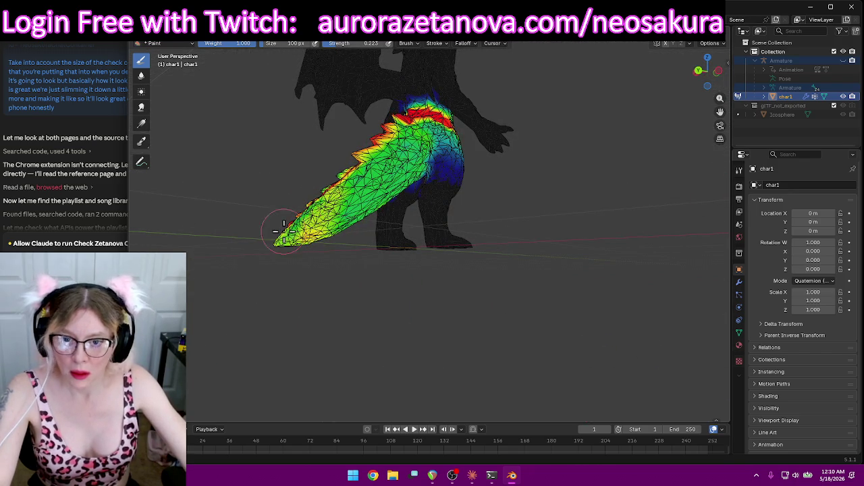
drag(337, 220, 409, 150)
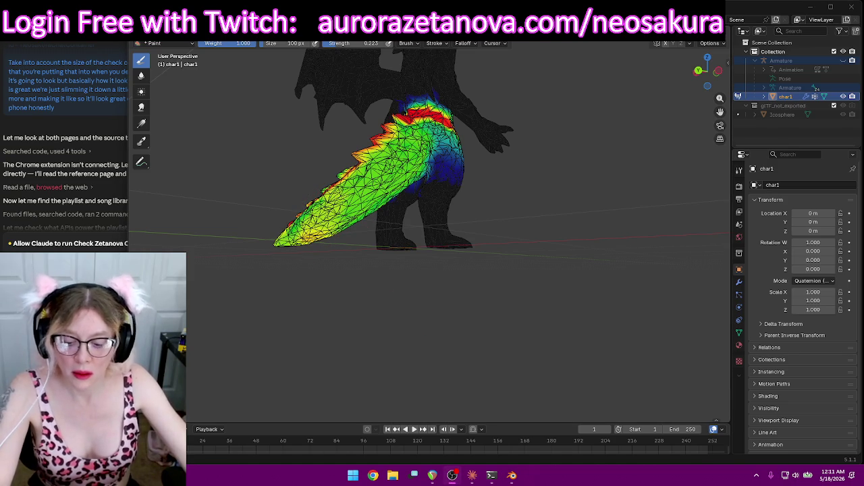
Redden the upper and mid tail and warm the weights further down it
mouse_move(574, 215)
middle_down()
mouse_move(558, 221)
mouse_move(573, 243)
mouse_move(642, 256)
mouse_move(614, 253)
middle_up()
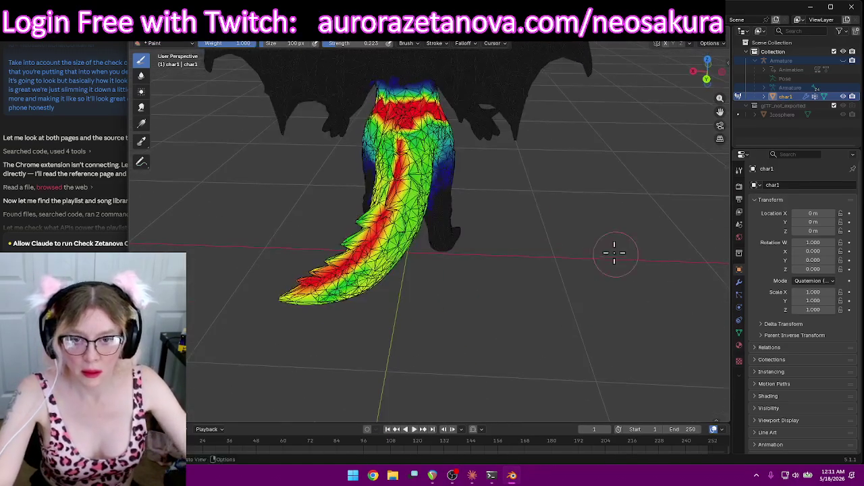
click(409, 135)
middle_drag(391, 139, 434, 133)
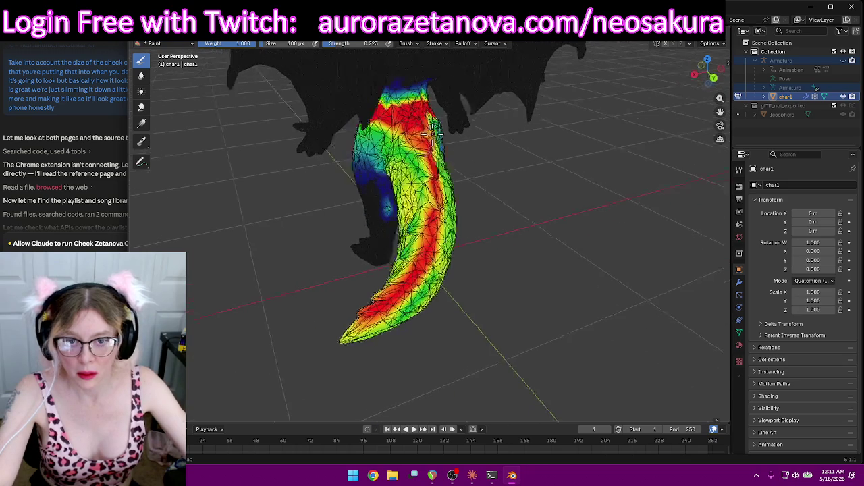
drag(404, 136, 423, 210)
mouse_move(423, 209)
middle_down()
mouse_move(432, 228)
mouse_move(406, 165)
middle_up()
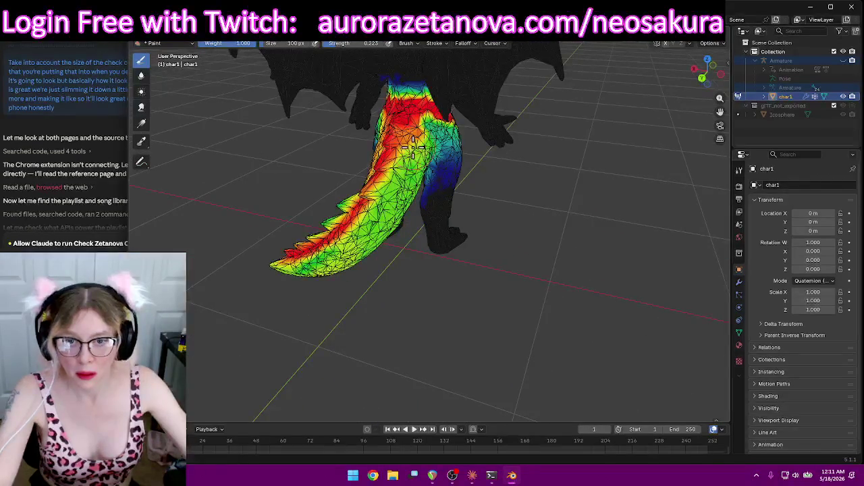
drag(405, 168, 381, 201)
mouse_move(416, 199)
middle_down()
mouse_move(463, 187)
mouse_move(459, 237)
middle_up()
drag(465, 233, 472, 276)
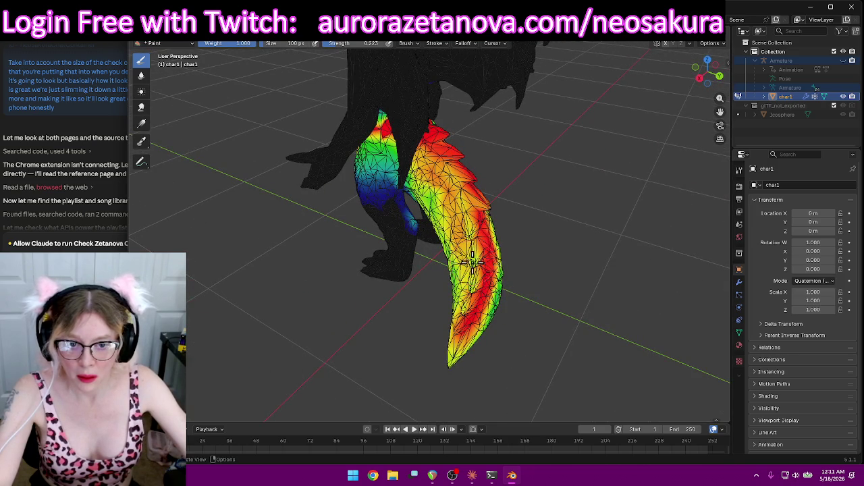
mouse_move(498, 309)
middle_down()
mouse_move(426, 296)
mouse_move(365, 219)
middle_up()
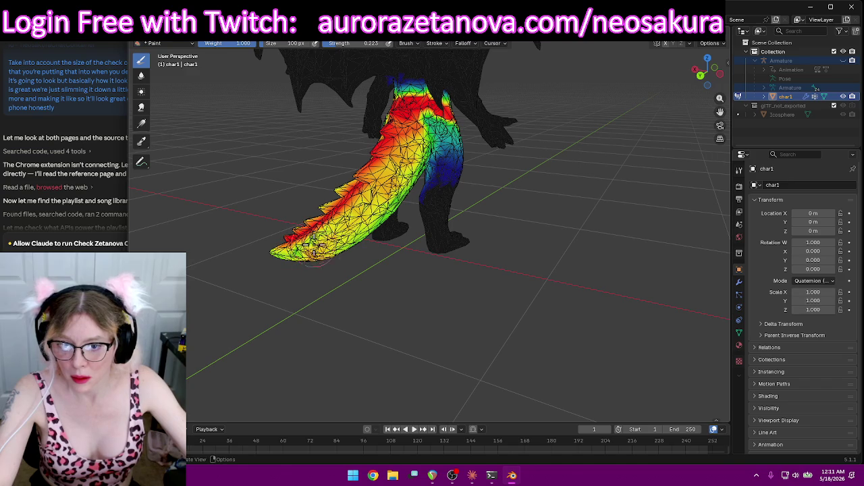
mouse_move(352, 265)
middle_down()
mouse_move(402, 230)
mouse_move(322, 231)
mouse_move(435, 273)
mouse_move(366, 233)
middle_up()
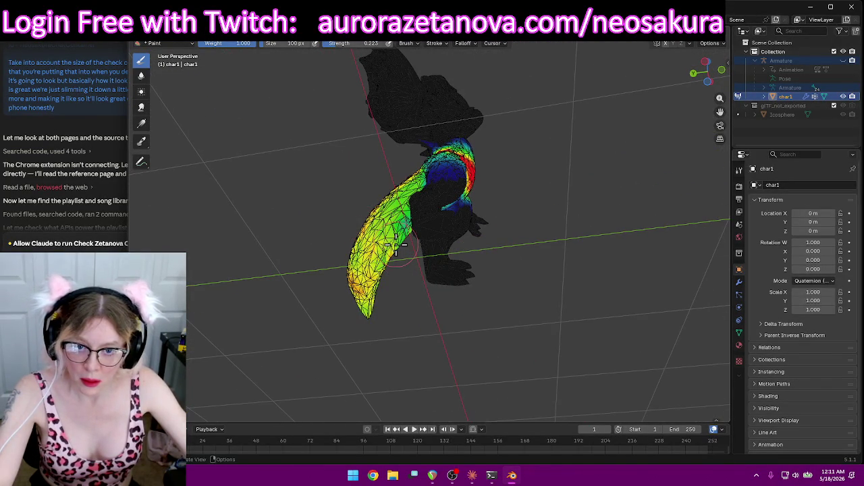
Paint the tail weights brighter from the tail base downward
middle_drag(375, 299, 405, 280)
scroll(399, 206, up, 3)
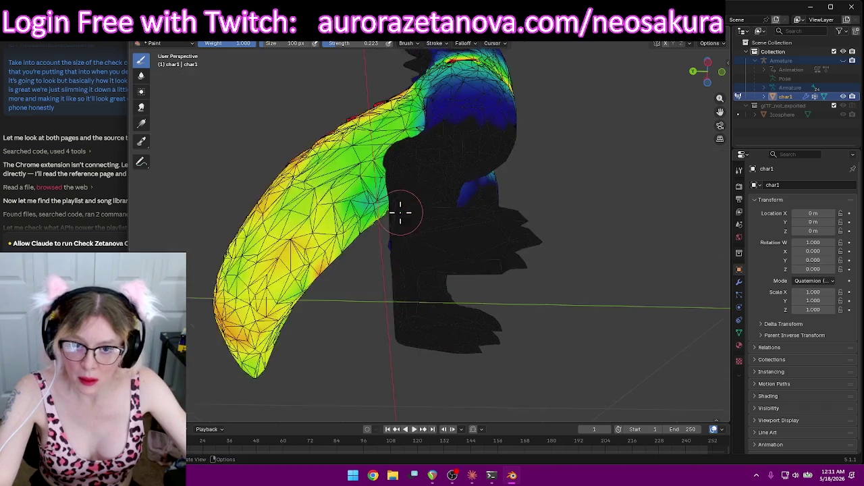
scroll(380, 212, up, 2)
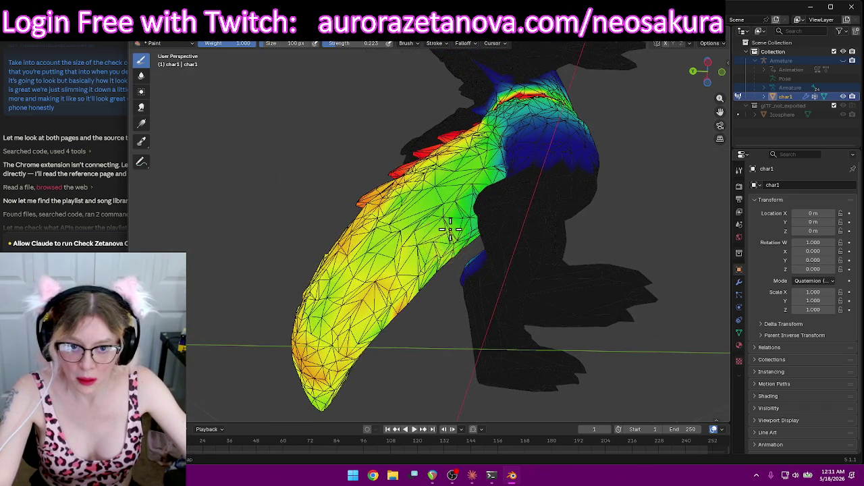
middle_drag(445, 241, 466, 231)
mouse_move(486, 116)
mouse_down()
mouse_move(398, 189)
mouse_move(423, 198)
mouse_move(320, 266)
mouse_up()
mouse_move(321, 267)
middle_down()
mouse_move(378, 293)
mouse_move(479, 245)
mouse_move(352, 201)
middle_up()
mouse_move(353, 201)
mouse_down()
mouse_move(336, 177)
mouse_move(332, 192)
mouse_up()
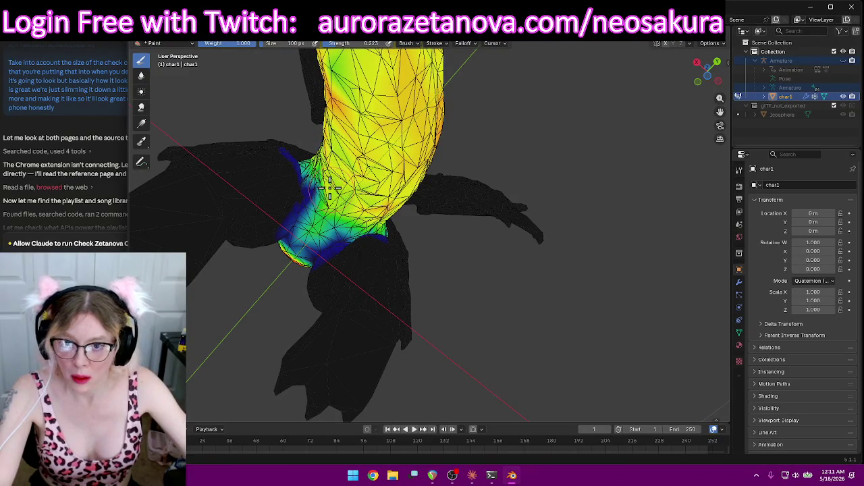
middle_drag(332, 81, 443, 269)
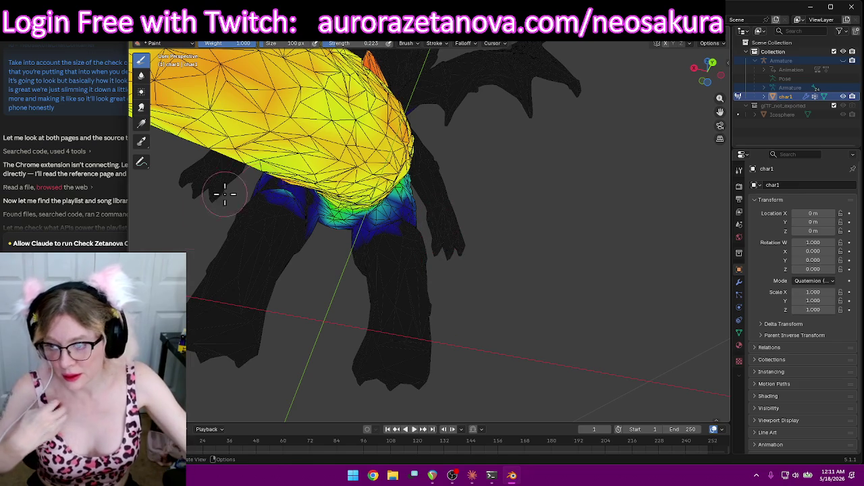
key(alt+Tab)
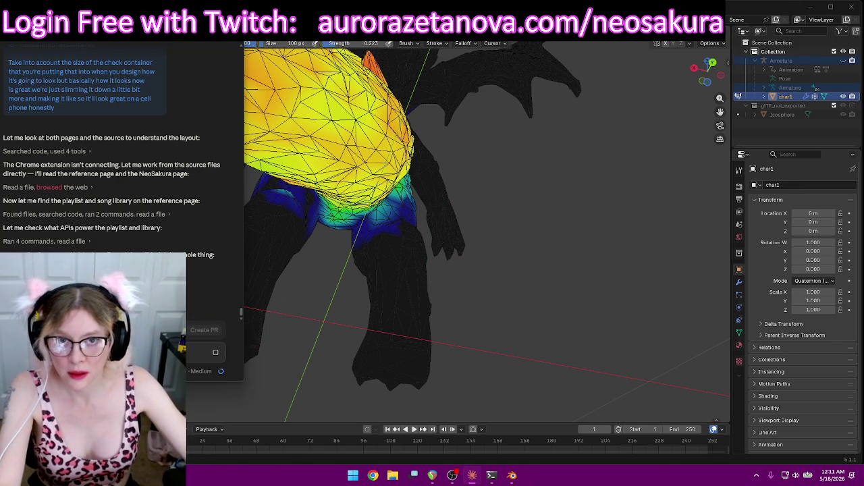
key(alt+Tab)
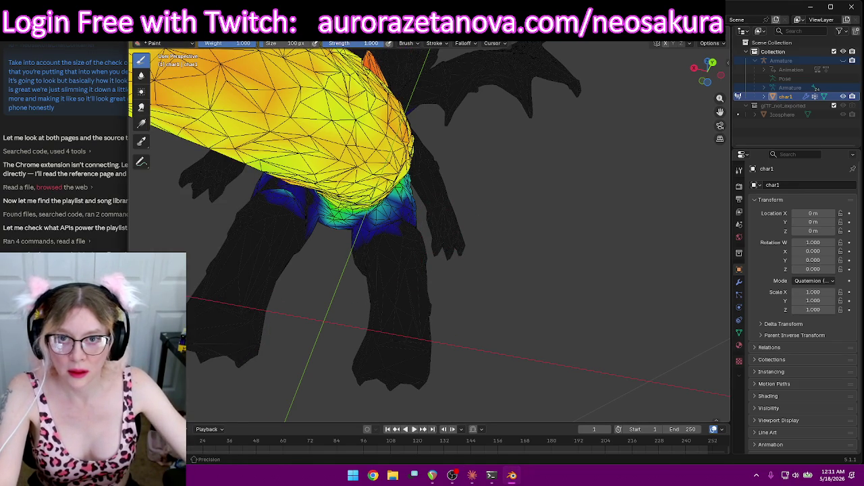
Paint zero weight over the blue tail spill on the hip and upper leg
mouse_move(555, 228)
middle_down()
mouse_move(522, 252)
mouse_move(457, 247)
middle_up()
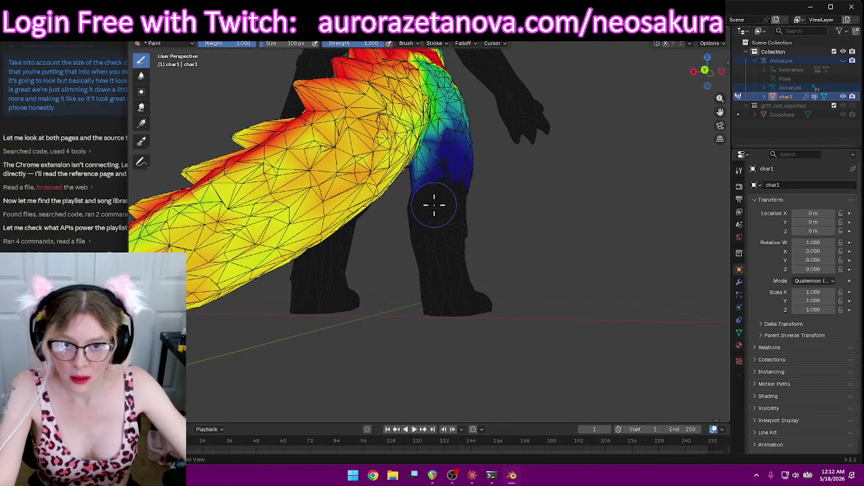
mouse_move(428, 257)
middle_down()
mouse_move(503, 231)
mouse_move(391, 222)
middle_up()
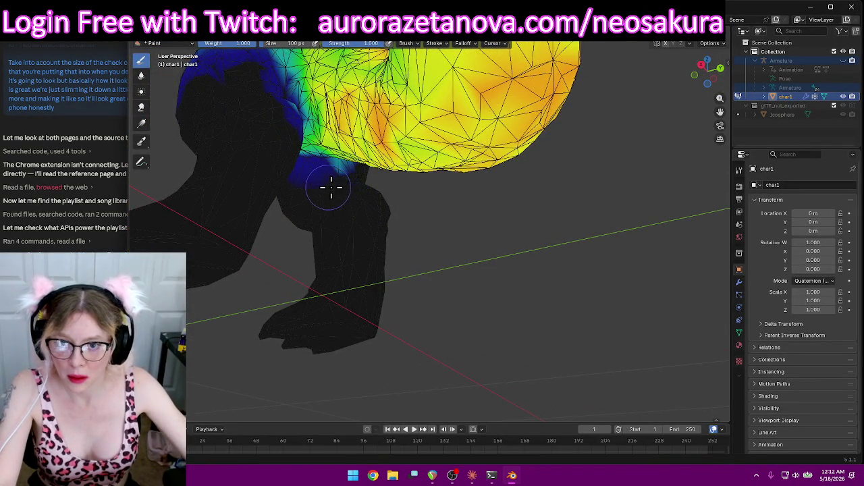
mouse_move(280, 189)
middle_down()
mouse_move(338, 228)
mouse_move(337, 256)
mouse_move(245, 260)
mouse_move(260, 203)
middle_up()
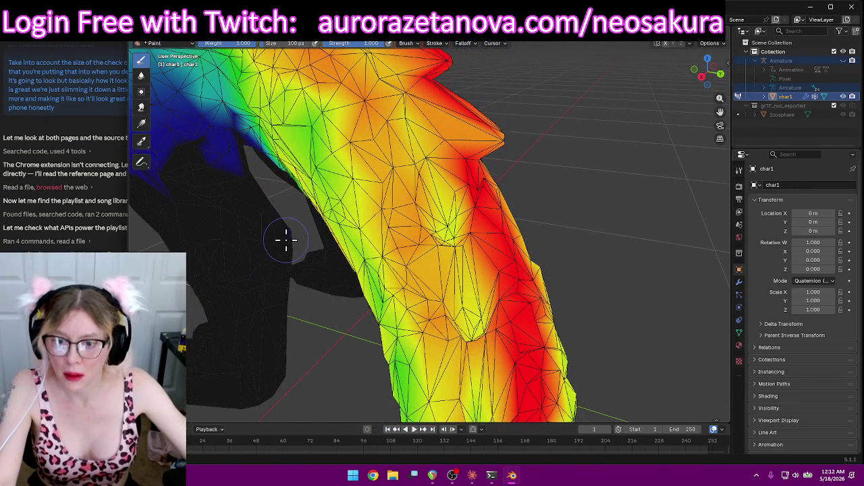
mouse_move(214, 163)
middle_down()
mouse_move(241, 227)
mouse_move(320, 283)
middle_up()
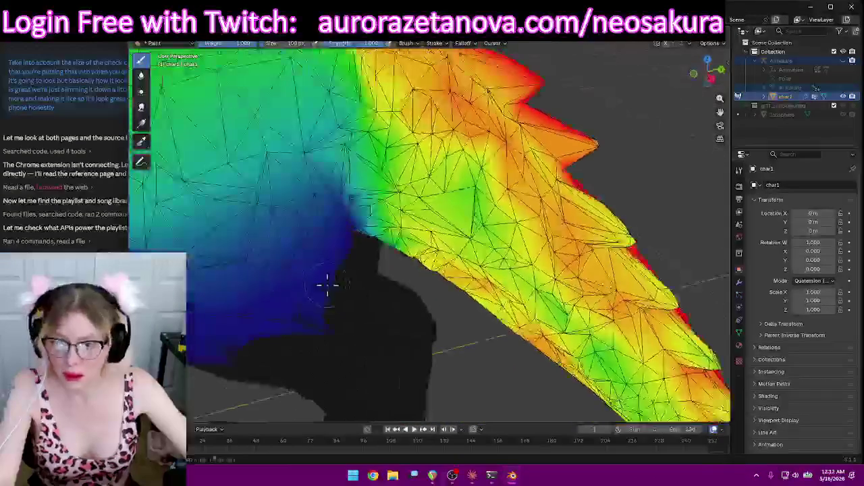
drag(296, 324, 196, 324)
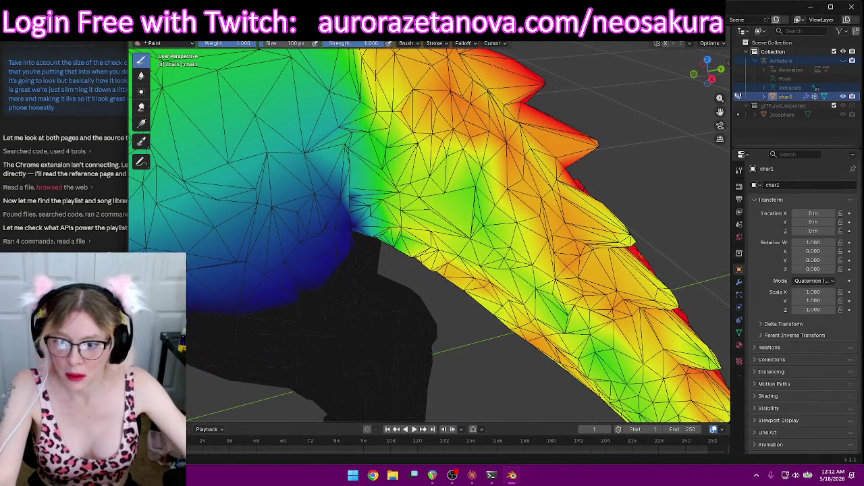
drag(282, 278, 286, 324)
mouse_move(285, 324)
middle_down()
mouse_move(343, 285)
mouse_move(414, 287)
mouse_move(522, 221)
middle_up()
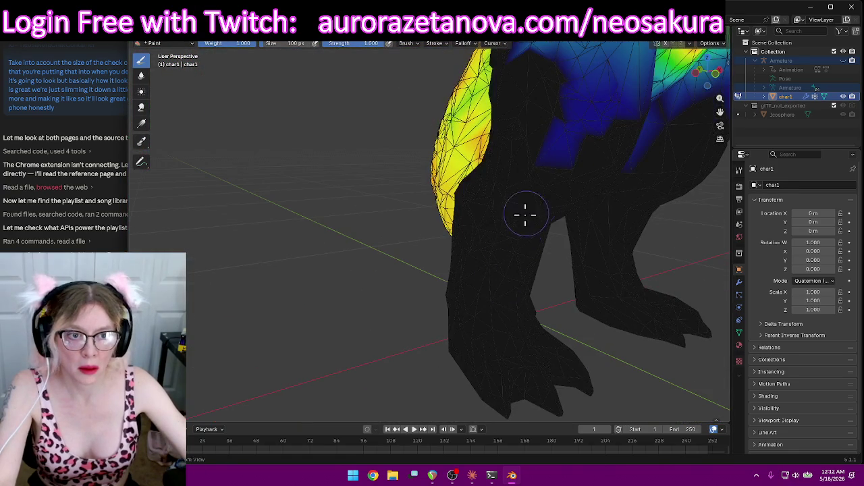
mouse_move(617, 87)
middle_down()
mouse_move(517, 149)
mouse_move(471, 226)
middle_up()
drag(408, 180, 361, 138)
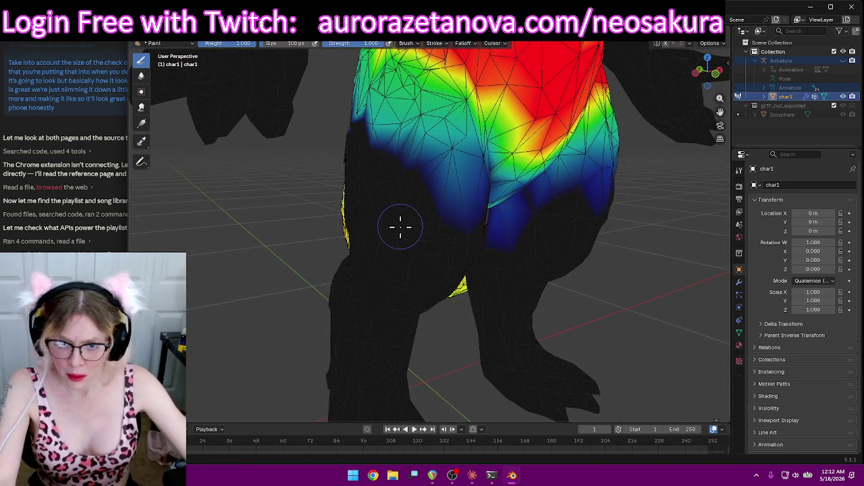
mouse_move(628, 152)
middle_down()
mouse_move(629, 191)
mouse_move(636, 191)
mouse_move(655, 175)
mouse_move(533, 218)
mouse_move(669, 226)
mouse_move(679, 268)
mouse_move(603, 251)
mouse_move(543, 261)
middle_up()
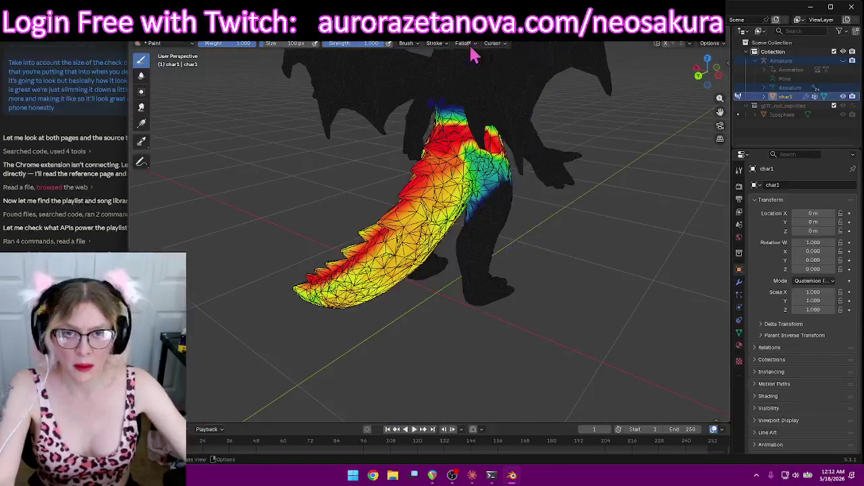
click(416, 44)
Switch to the LeftUpLeg group and trim excess weight from the thigh's front, back and left edge
click(405, 60)
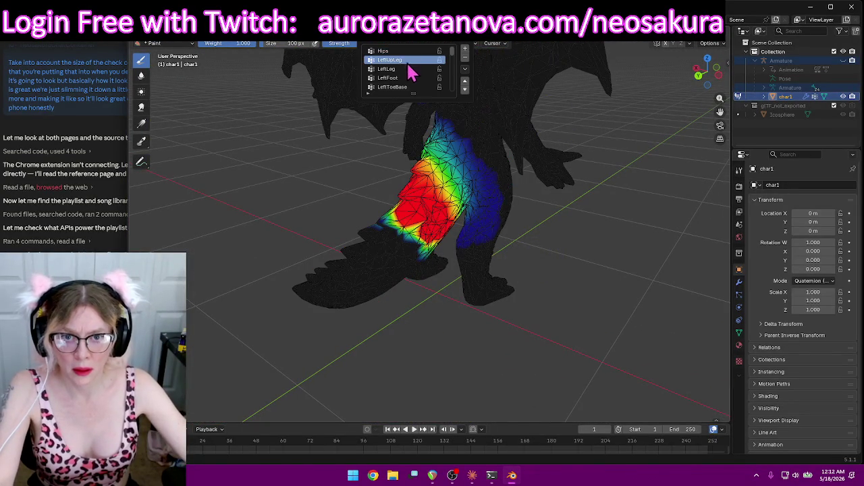
mouse_move(560, 203)
middle_down()
mouse_move(561, 234)
mouse_move(561, 214)
middle_up()
mouse_move(382, 179)
ctrl+mouse_down()
mouse_move(415, 256)
mouse_move(416, 169)
mouse_move(447, 150)
mouse_move(471, 216)
ctrl+mouse_up()
mouse_move(464, 106)
middle_down()
mouse_move(612, 126)
mouse_move(682, 108)
mouse_move(398, 85)
middle_up()
mouse_move(513, 153)
ctrl+mouse_down()
mouse_move(517, 201)
mouse_move(443, 239)
mouse_move(443, 147)
mouse_move(428, 173)
mouse_move(428, 215)
ctrl+mouse_up()
scroll(498, 180, up, 5)
mouse_move(498, 171)
middle_down()
mouse_move(410, 133)
mouse_move(423, 120)
middle_up()
scroll(401, 146, down, 3)
mouse_move(401, 147)
middle_down()
mouse_move(511, 144)
mouse_move(503, 118)
middle_up()
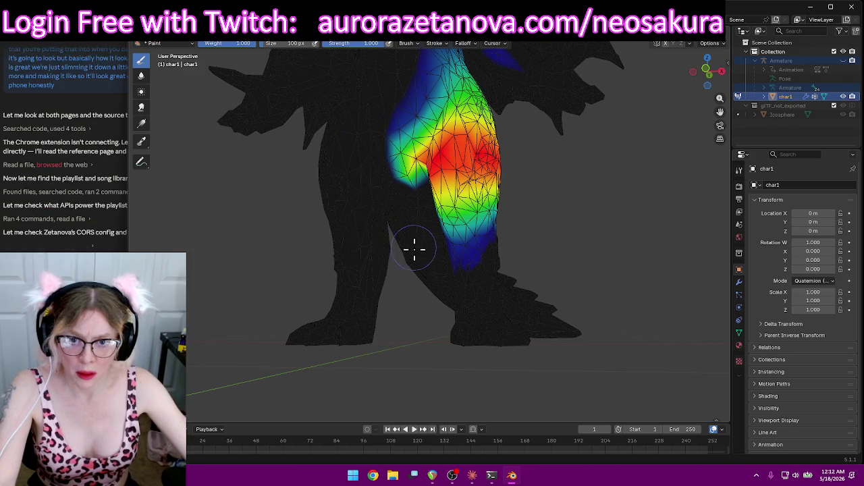
middle_drag(374, 218, 396, 184)
drag(406, 204, 453, 75)
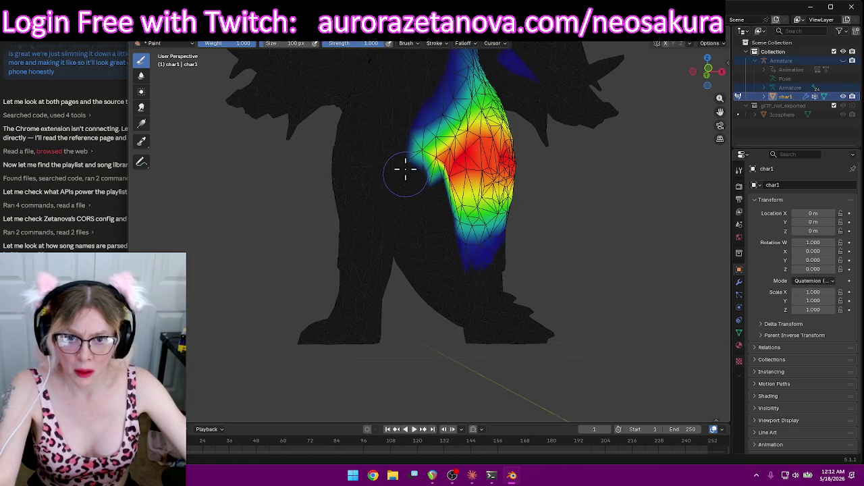
Add weight to the thigh, painting high values up its length
middle_drag(446, 82, 410, 87)
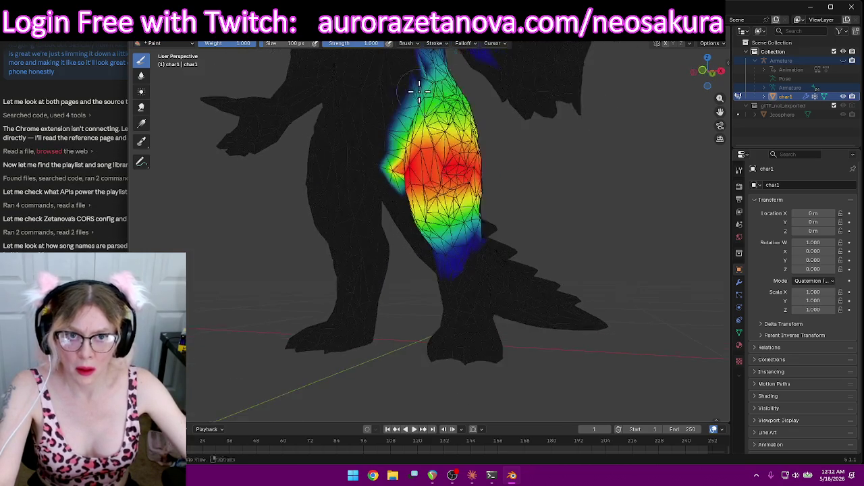
scroll(473, 95, down, 3)
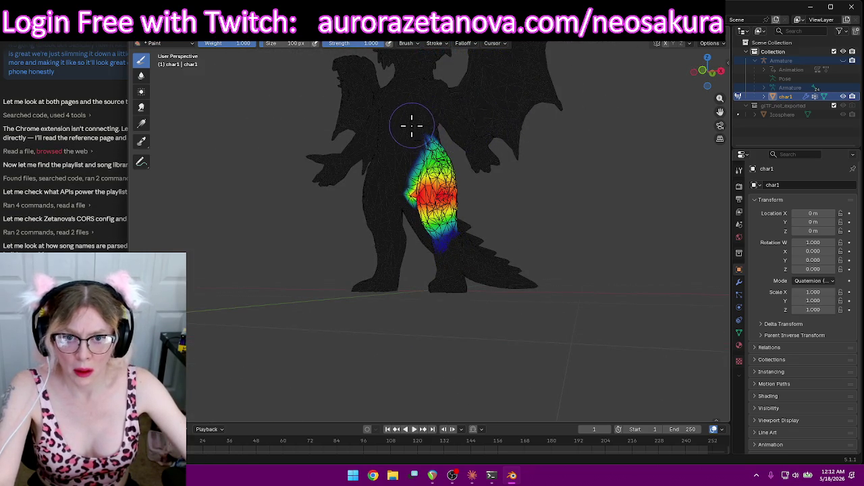
mouse_move(471, 120)
middle_down()
mouse_move(469, 135)
mouse_move(393, 150)
mouse_move(399, 168)
middle_up()
scroll(468, 135, up, 4)
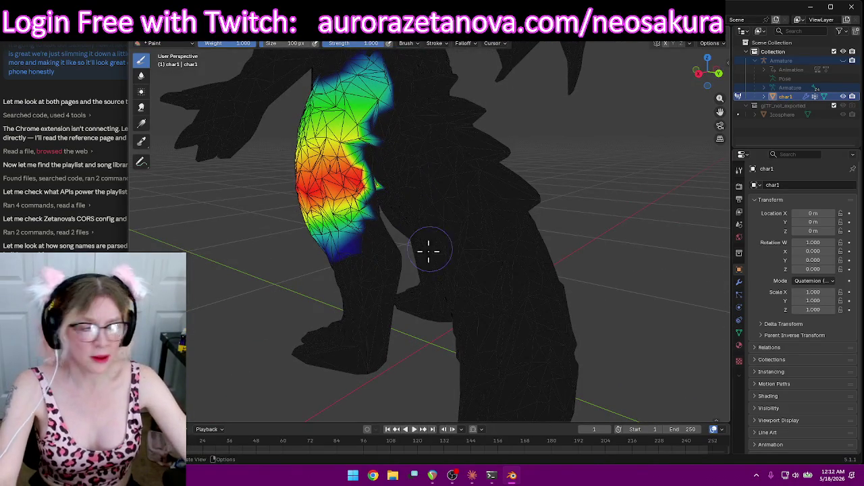
mouse_move(434, 216)
middle_down()
mouse_move(362, 293)
mouse_move(409, 288)
middle_up()
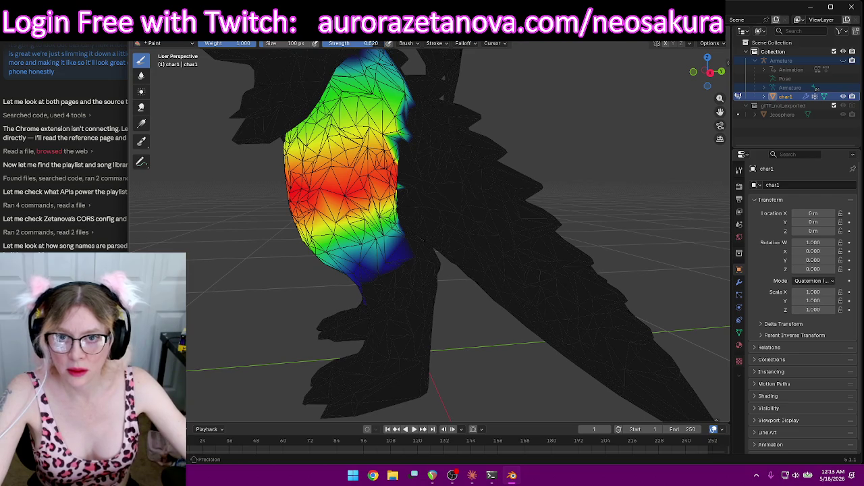
drag(336, 167, 342, 202)
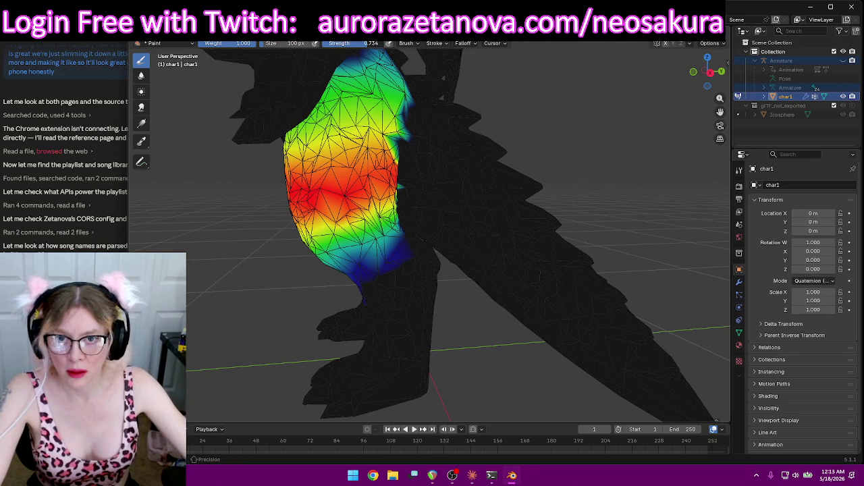
mouse_move(337, 219)
mouse_down()
mouse_move(309, 193)
mouse_move(340, 193)
mouse_move(358, 157)
mouse_move(371, 187)
mouse_up()
middle_drag(371, 188, 334, 156)
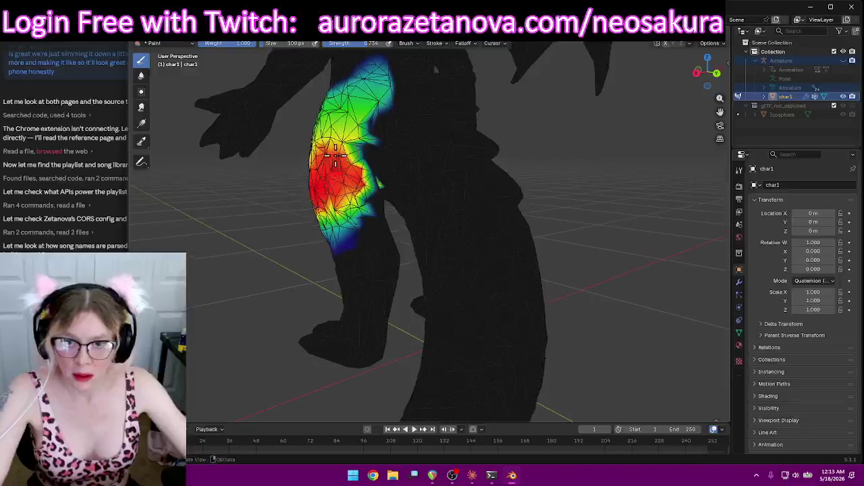
Extend full red weight over the lower and upper thigh
drag(347, 144, 368, 194)
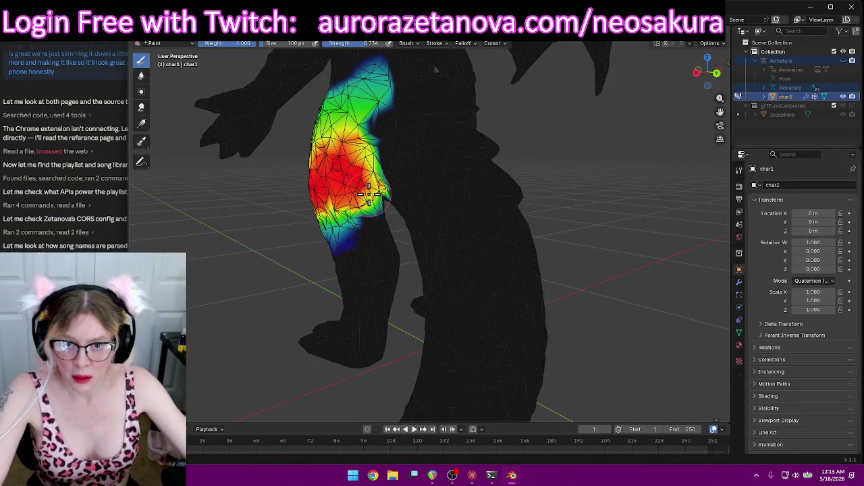
drag(350, 143, 340, 149)
middle_drag(341, 148, 373, 127)
drag(372, 127, 314, 179)
middle_drag(314, 179, 378, 168)
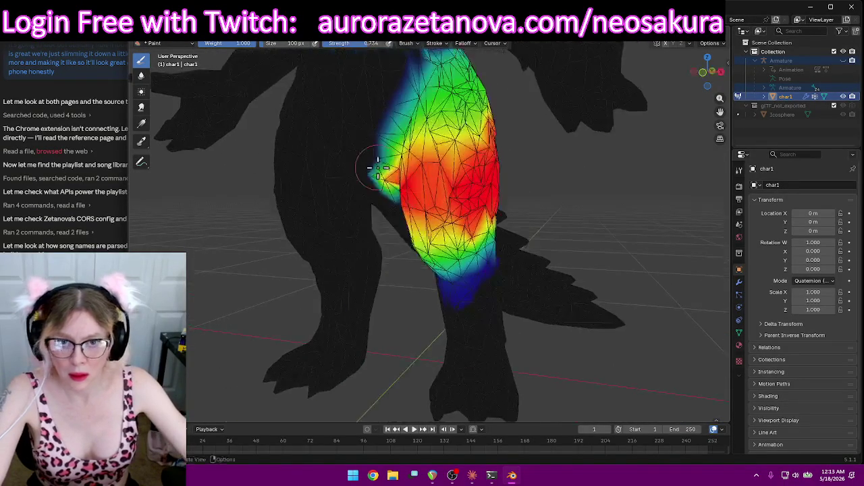
mouse_move(444, 162)
mouse_down()
mouse_move(473, 128)
mouse_move(473, 84)
mouse_up()
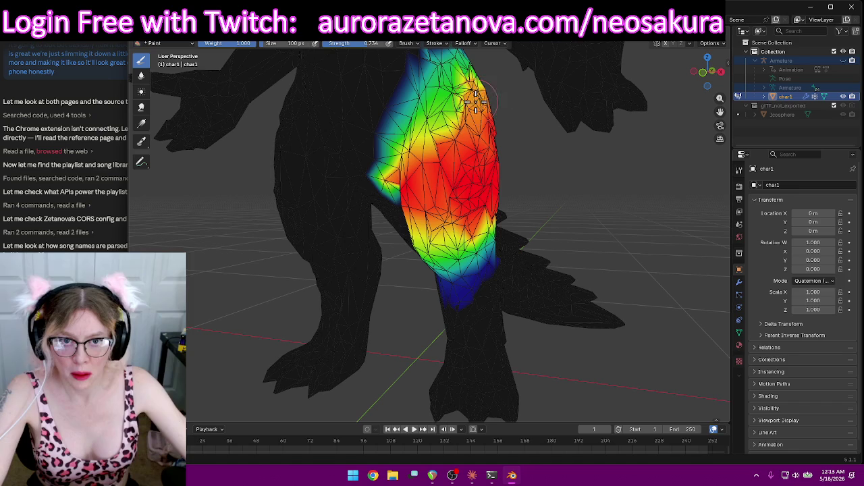
middle_drag(453, 182, 500, 182)
mouse_move(500, 182)
mouse_down()
mouse_move(513, 169)
mouse_move(503, 186)
mouse_up()
Paint full weight over the hip edge, lower hip and top of the hip
mouse_move(490, 195)
middle_down()
mouse_move(582, 214)
mouse_move(610, 183)
middle_up()
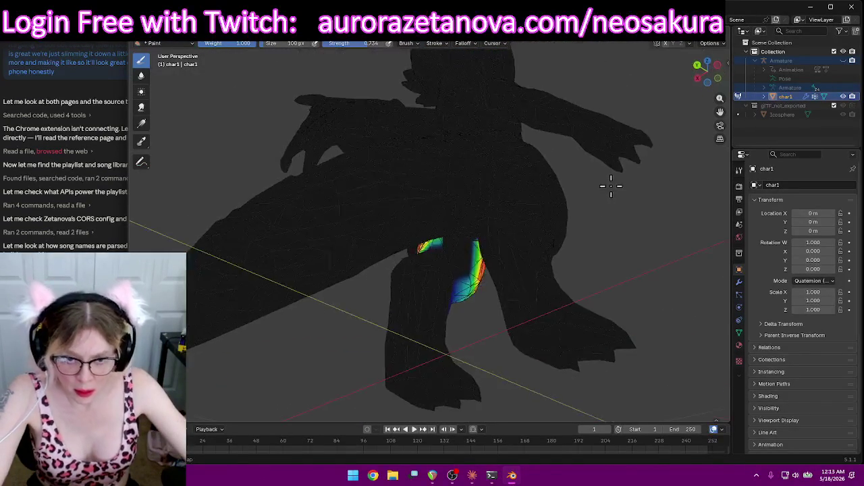
scroll(486, 308, up, 3)
mouse_move(486, 308)
middle_down()
mouse_move(486, 282)
mouse_move(481, 310)
middle_up()
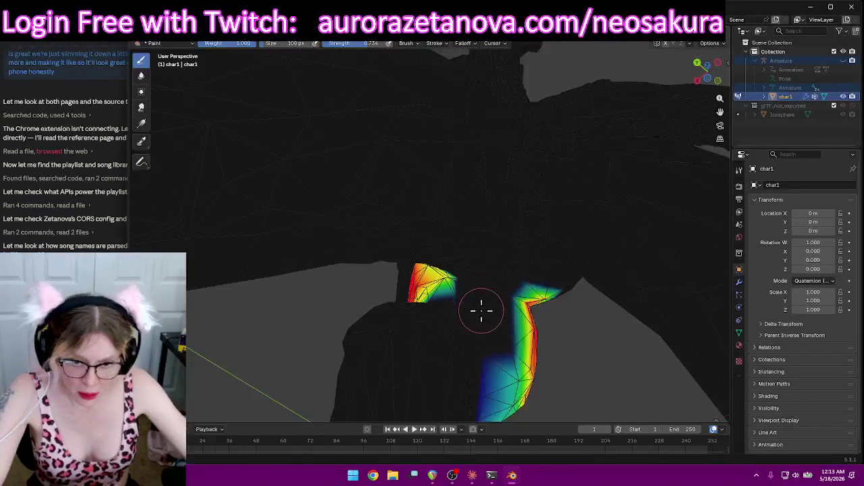
mouse_move(493, 317)
mouse_down()
mouse_move(512, 328)
mouse_move(506, 351)
mouse_move(444, 299)
mouse_move(476, 288)
mouse_move(510, 304)
mouse_up()
mouse_move(507, 317)
middle_down()
mouse_move(520, 324)
mouse_move(450, 341)
middle_up()
scroll(450, 341, up, 3)
mouse_move(567, 275)
mouse_down()
mouse_move(563, 238)
mouse_move(530, 199)
mouse_move(565, 234)
mouse_up()
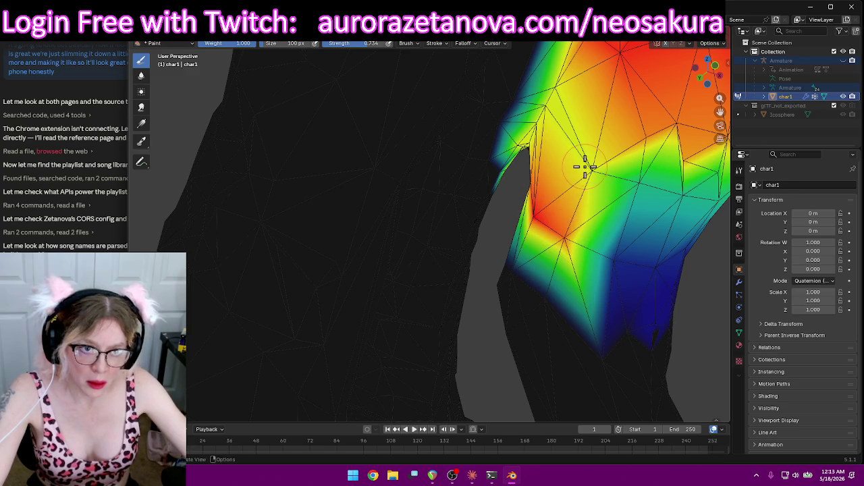
drag(585, 168, 590, 172)
drag(548, 105, 569, 95)
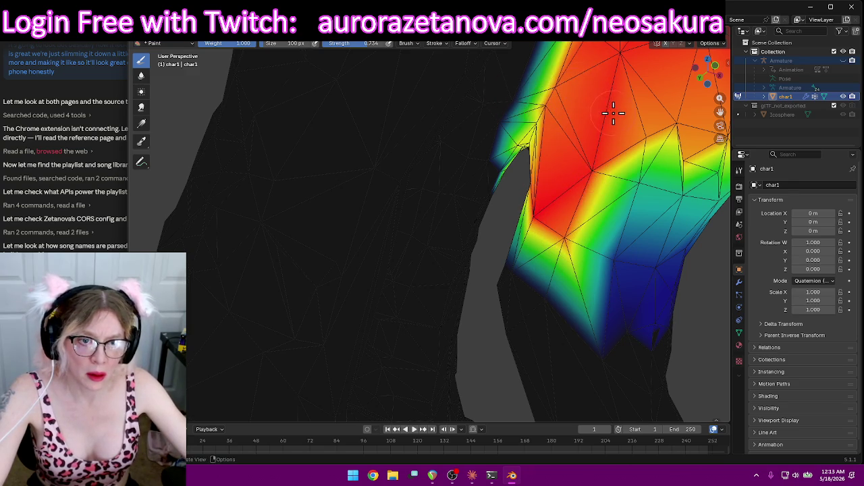
scroll(613, 112, up, 3)
scroll(627, 91, down, 4)
mouse_move(614, 81)
middle_down()
mouse_move(668, 59)
mouse_move(500, 223)
middle_up()
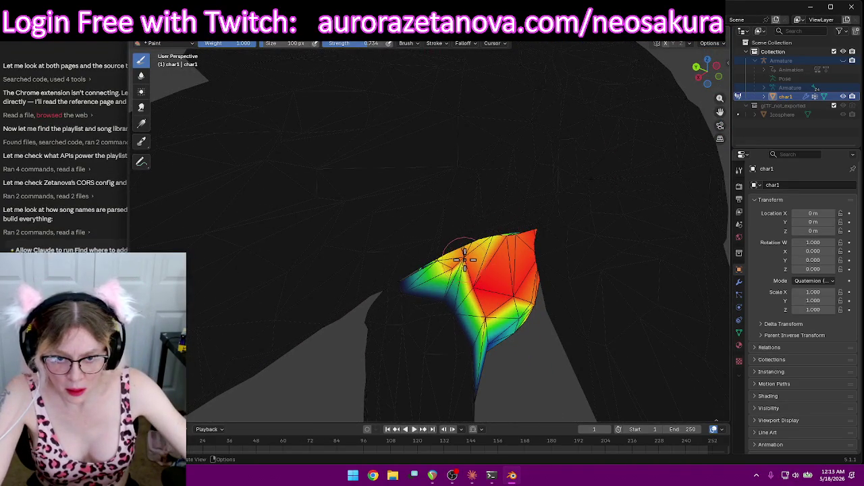
Fill the unpainted lower-left gaps and the thigh's side protrusion with weight
drag(465, 262, 454, 299)
middle_drag(443, 320, 331, 222)
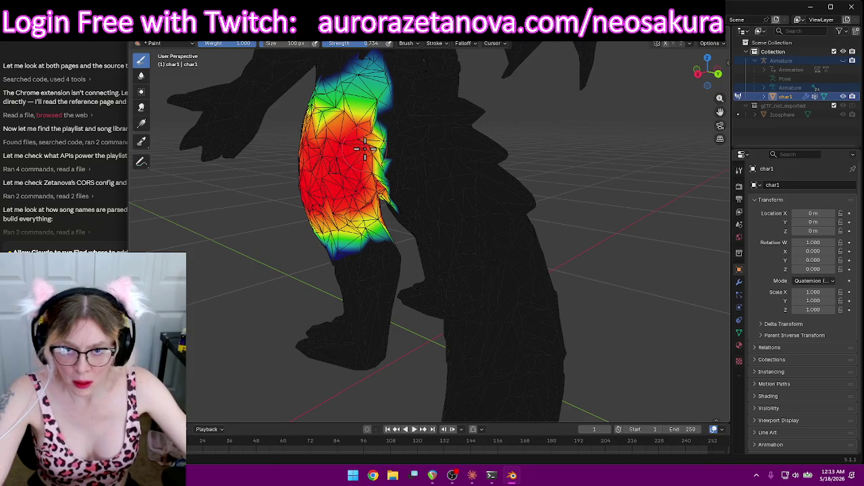
middle_drag(378, 222, 499, 220)
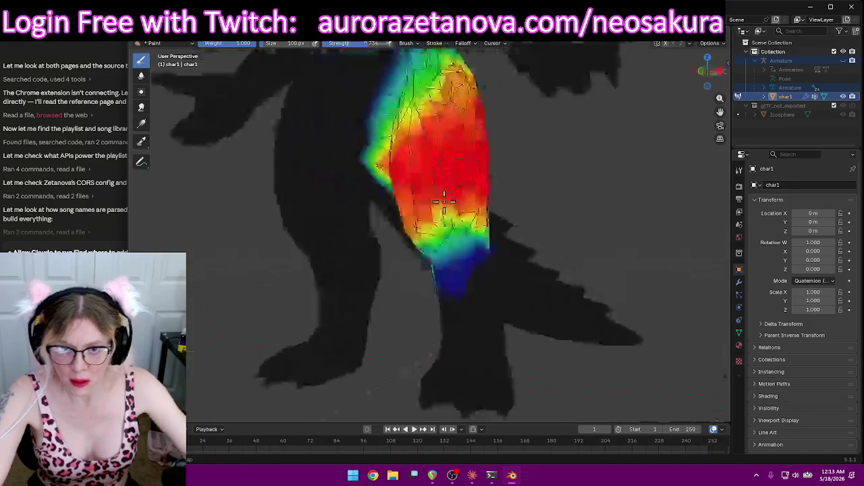
drag(500, 221, 473, 242)
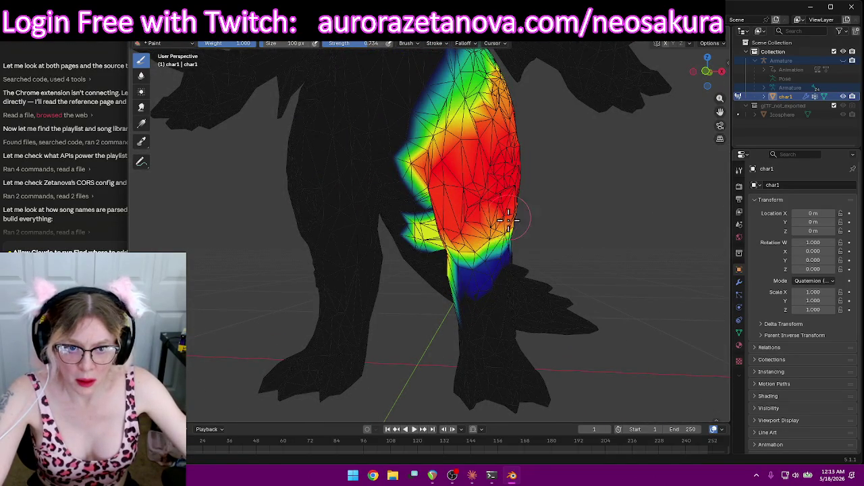
middle_drag(508, 215, 555, 189)
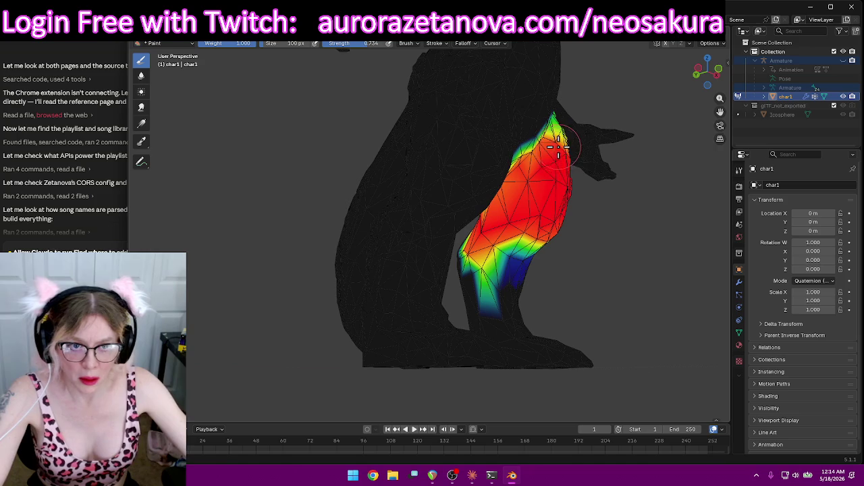
mouse_move(562, 142)
middle_down()
mouse_move(517, 198)
mouse_move(466, 162)
middle_up()
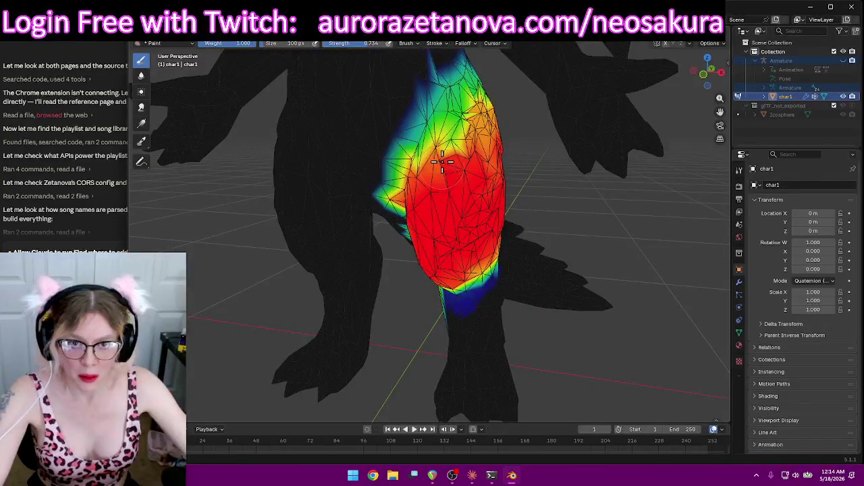
scroll(513, 178, down, 3)
mouse_move(518, 241)
middle_down()
mouse_move(512, 201)
mouse_move(571, 204)
middle_up()
scroll(464, 265, up, 2)
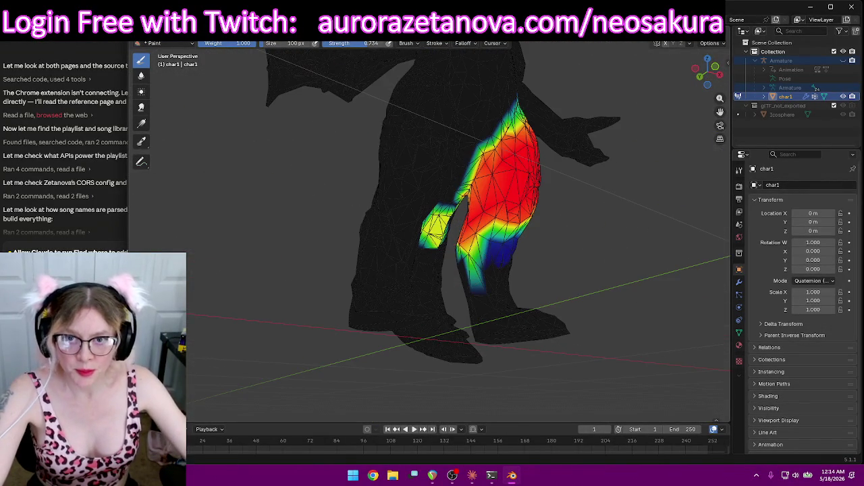
Remove the stray weight patch near the wing root
mouse_move(312, 215)
middle_down()
mouse_move(270, 201)
mouse_move(353, 169)
middle_up()
scroll(367, 209, up, 3)
mouse_move(388, 196)
mouse_down()
mouse_move(440, 170)
mouse_move(440, 280)
mouse_move(450, 234)
mouse_move(434, 234)
mouse_up()
mouse_move(433, 235)
middle_down()
mouse_move(507, 208)
mouse_move(527, 237)
mouse_move(463, 236)
mouse_move(551, 248)
middle_up()
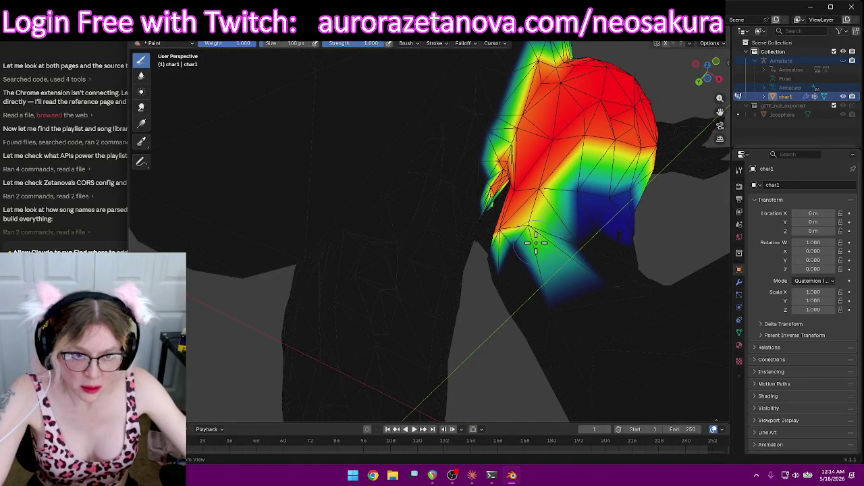
Redden the weights along the thigh's outer and upper edges
mouse_move(652, 244)
middle_down()
mouse_move(636, 270)
mouse_move(509, 266)
mouse_move(503, 305)
middle_up()
drag(401, 88, 388, 159)
middle_drag(485, 119, 451, 124)
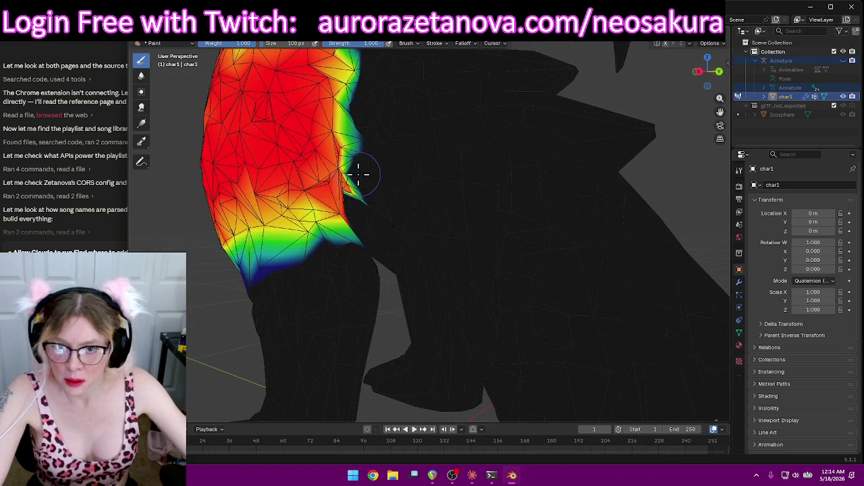
drag(358, 174, 358, 188)
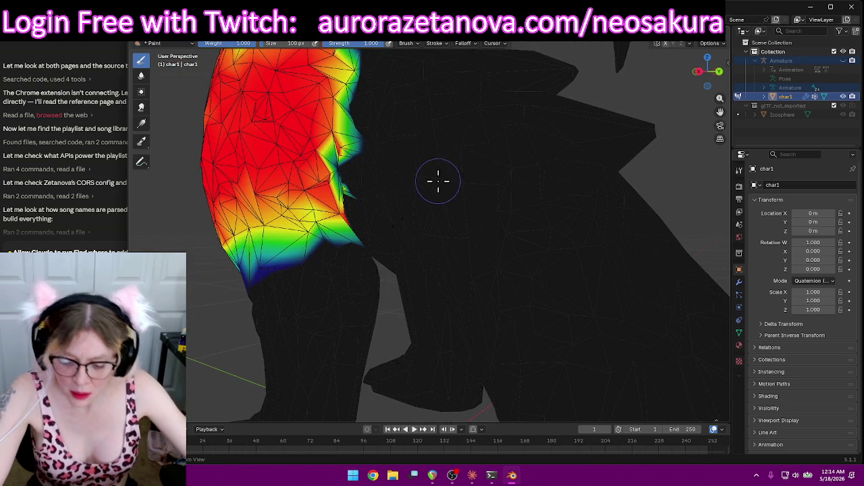
mouse_move(449, 162)
middle_down()
mouse_move(421, 164)
mouse_move(422, 250)
mouse_move(418, 218)
mouse_move(398, 224)
mouse_move(443, 252)
mouse_move(459, 237)
mouse_move(414, 216)
middle_up()
mouse_move(358, 202)
middle_down()
mouse_move(345, 168)
mouse_move(318, 158)
mouse_move(319, 167)
middle_up()
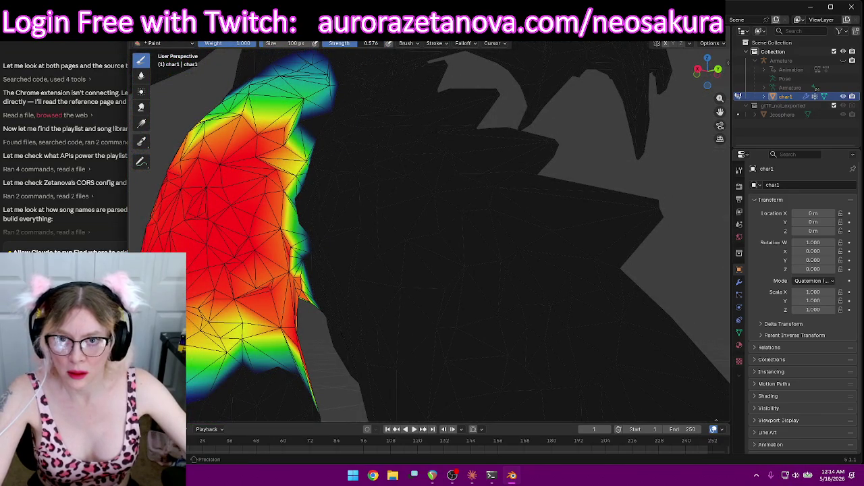
drag(300, 135, 310, 208)
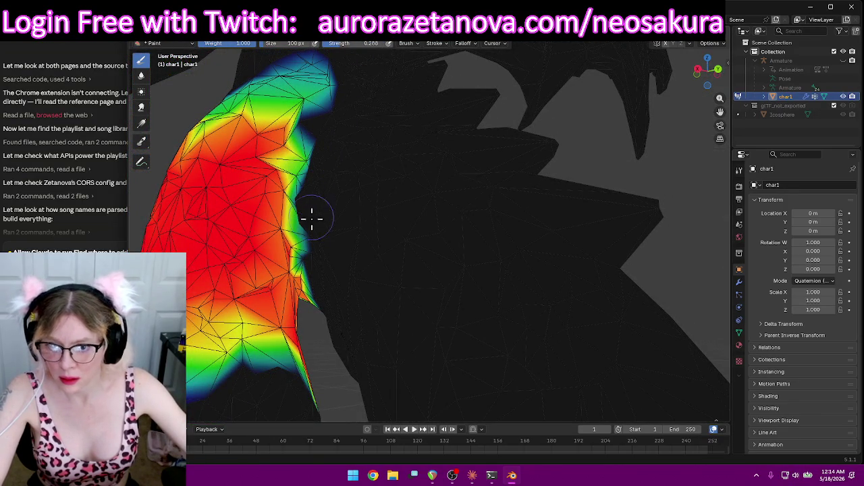
mouse_move(295, 142)
mouse_down()
mouse_move(280, 131)
mouse_move(324, 146)
mouse_up()
mouse_move(324, 147)
middle_down()
mouse_move(392, 166)
mouse_move(361, 206)
mouse_move(367, 257)
mouse_move(428, 228)
mouse_move(428, 189)
mouse_move(525, 194)
mouse_move(563, 206)
mouse_move(579, 318)
mouse_move(545, 370)
middle_up()
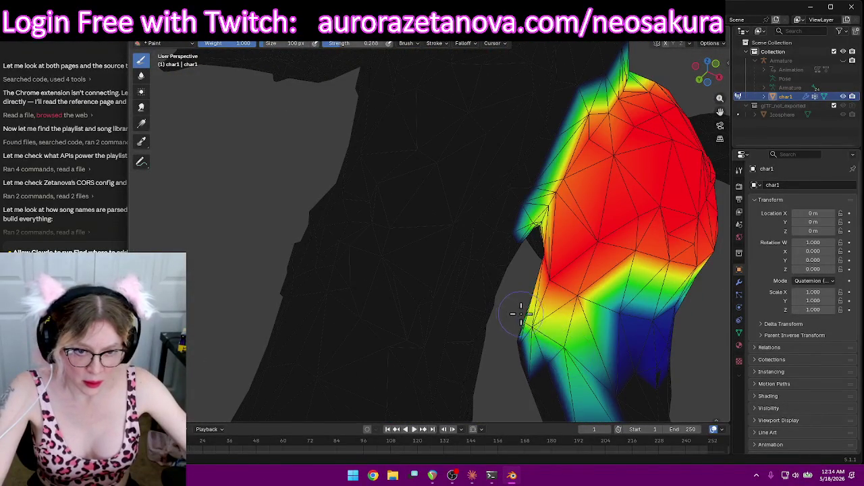
Fade the bottom of the thigh toward blue, then zoom out
mouse_move(509, 306)
ctrl+mouse_down()
mouse_move(566, 360)
mouse_move(560, 348)
ctrl+mouse_up()
mouse_move(559, 347)
middle_down()
mouse_move(601, 372)
mouse_move(605, 222)
mouse_move(598, 249)
mouse_move(642, 261)
middle_up()
scroll(585, 372, down, 3)
drag(477, 284, 476, 277)
mouse_move(548, 331)
middle_down()
mouse_move(565, 303)
mouse_move(700, 328)
mouse_move(405, 324)
mouse_move(498, 331)
middle_up()
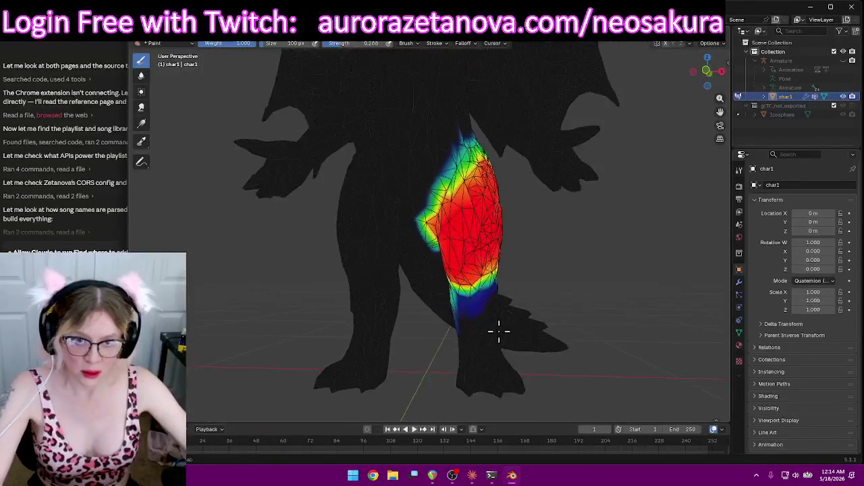
scroll(531, 270, down, 3)
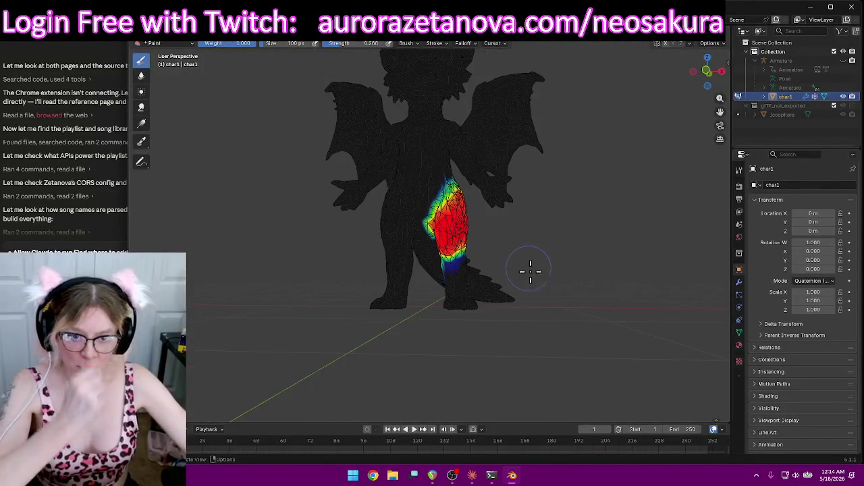
click(424, 42)
Switch to the LeftLeg group and paint full red weight over the shin
click(398, 69)
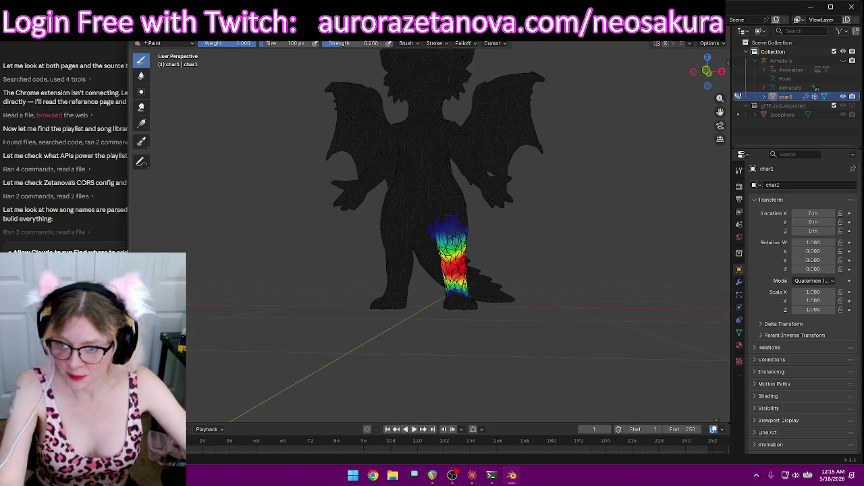
mouse_move(558, 258)
middle_down()
mouse_move(425, 257)
mouse_move(621, 249)
mouse_move(600, 264)
middle_up()
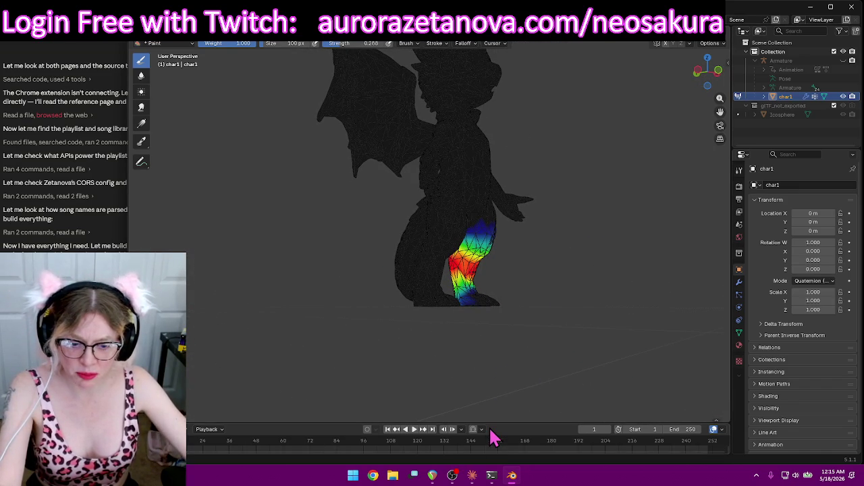
mouse_move(491, 475)
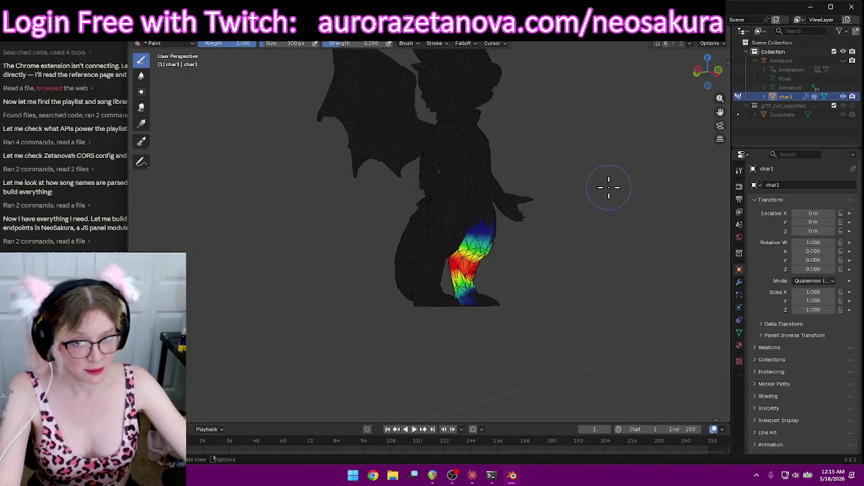
mouse_move(607, 187)
middle_down()
mouse_move(573, 206)
mouse_move(499, 206)
mouse_move(498, 194)
mouse_move(607, 187)
middle_up()
scroll(598, 245, up, 3)
scroll(615, 290, up, 1)
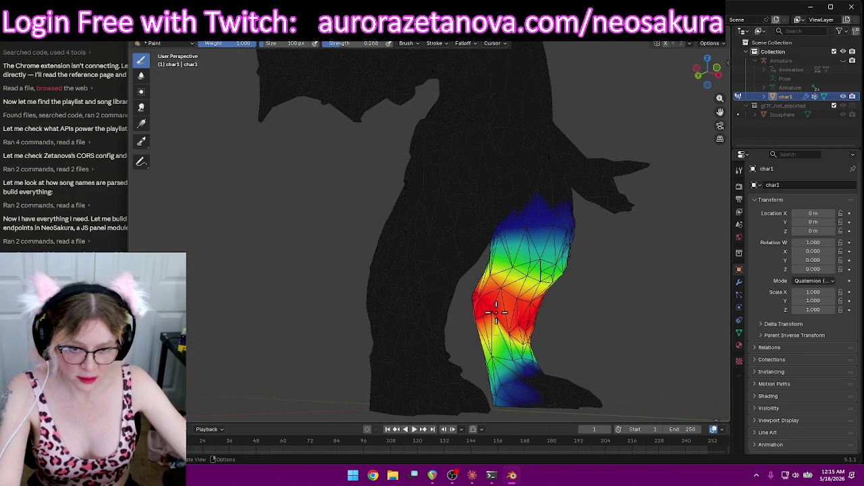
mouse_move(497, 326)
middle_down()
mouse_move(613, 343)
mouse_move(286, 347)
mouse_move(423, 353)
middle_up()
drag(441, 348, 449, 343)
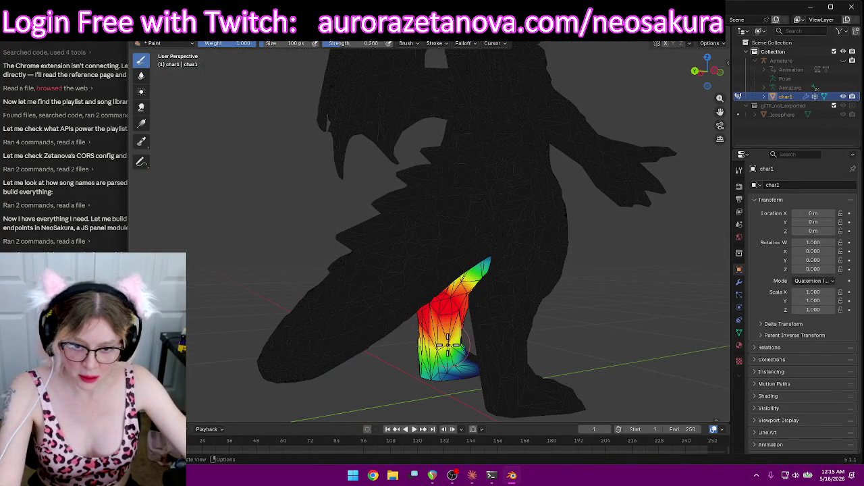
mouse_move(448, 342)
middle_down()
mouse_move(412, 340)
mouse_move(438, 358)
middle_up()
drag(504, 358, 500, 358)
mouse_move(500, 358)
middle_down()
mouse_move(605, 320)
mouse_move(561, 318)
mouse_move(496, 332)
mouse_move(581, 350)
mouse_move(541, 348)
middle_up()
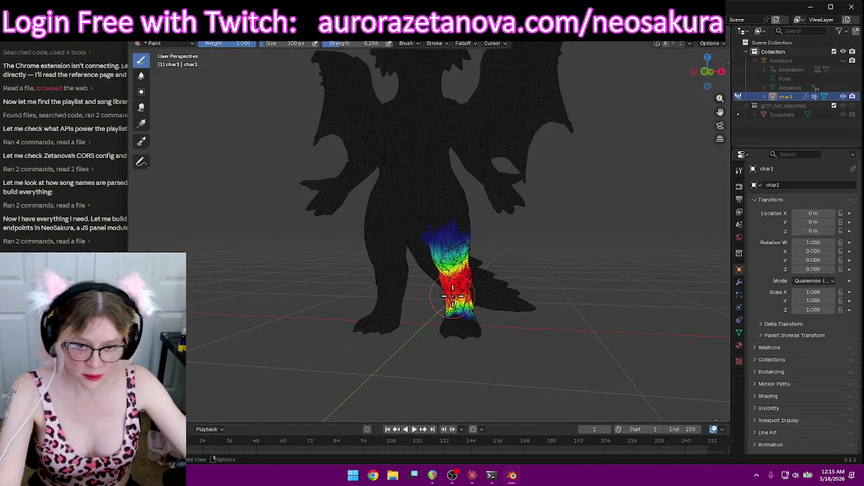
scroll(453, 295, up, 3)
drag(474, 346, 475, 335)
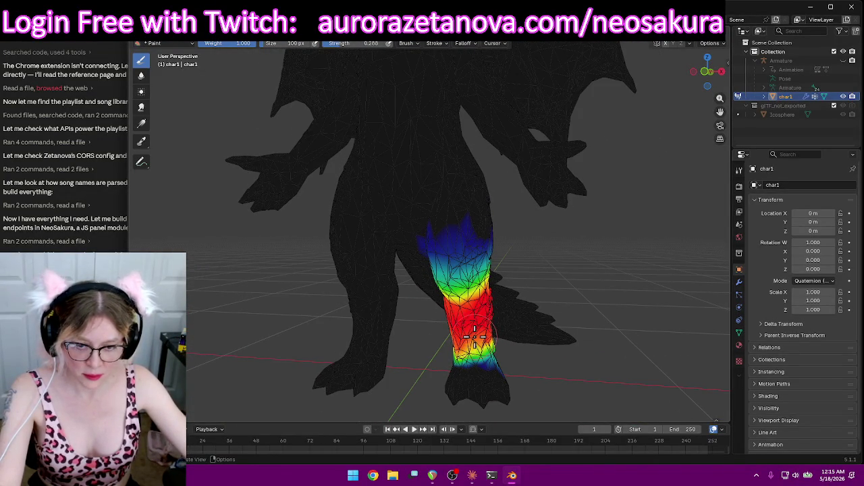
mouse_move(541, 335)
middle_down()
mouse_move(579, 325)
mouse_move(624, 237)
middle_up()
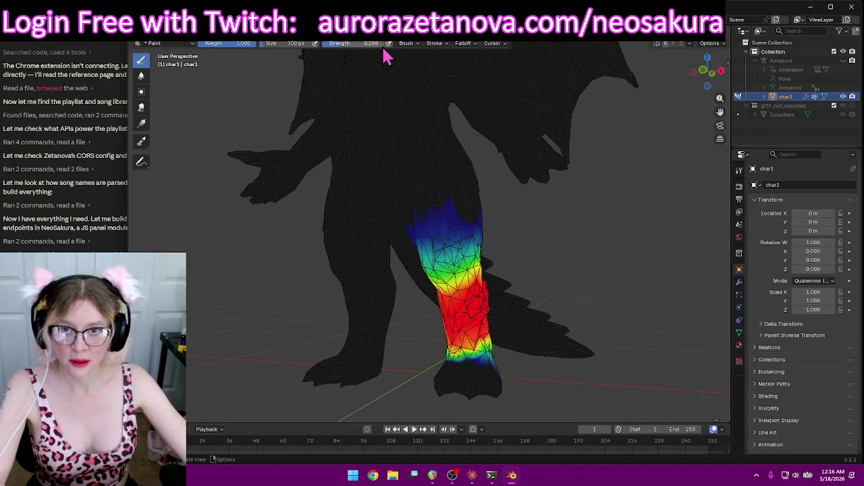
click(433, 43)
Switch to the LeftFoot group and paint weight onto the top and side of the foot
click(413, 79)
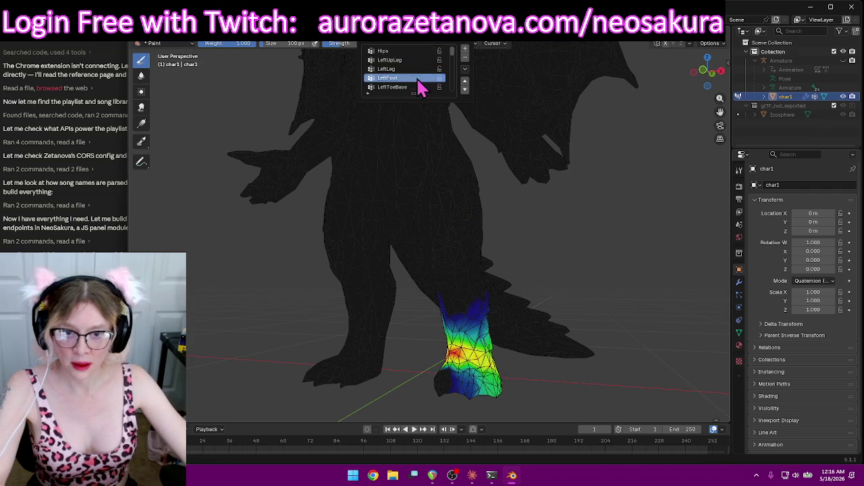
mouse_move(538, 283)
middle_down()
mouse_move(617, 278)
mouse_move(650, 295)
mouse_move(709, 252)
mouse_move(155, 199)
mouse_move(165, 197)
middle_up()
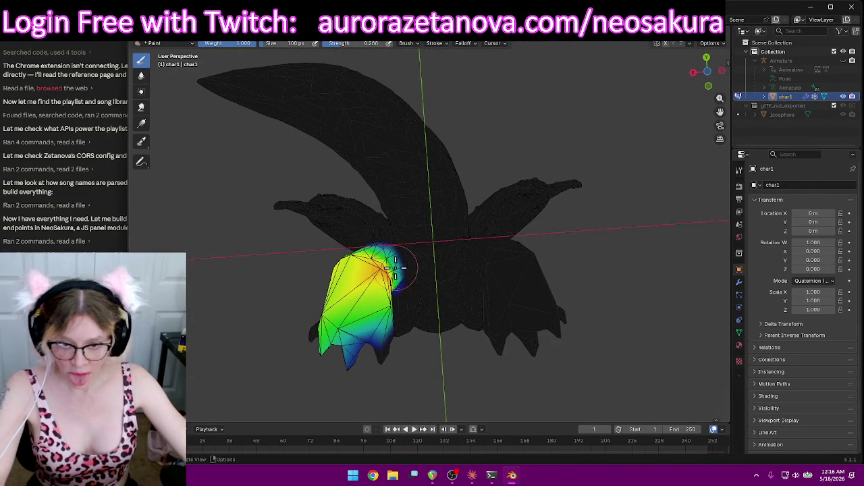
mouse_move(379, 290)
mouse_down()
mouse_move(332, 314)
mouse_move(333, 323)
mouse_up()
mouse_move(333, 323)
middle_down()
mouse_move(308, 370)
mouse_move(239, 370)
mouse_move(241, 412)
middle_up()
drag(441, 366, 405, 369)
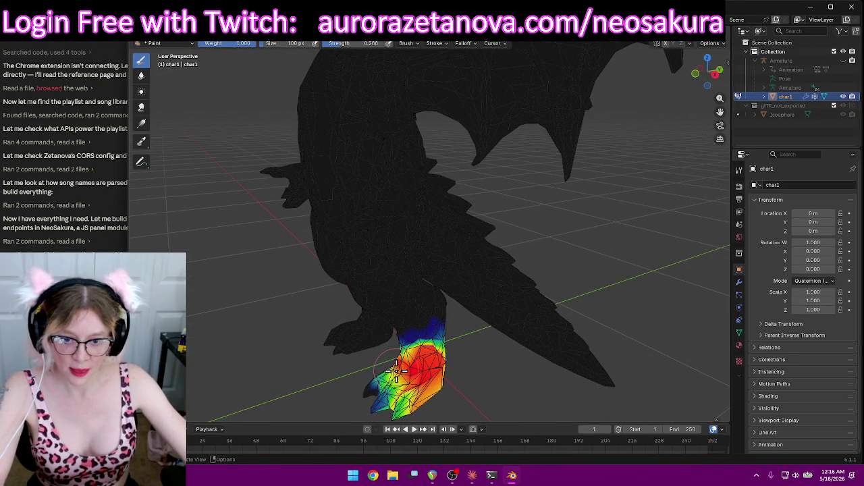
mouse_move(445, 390)
middle_down()
mouse_move(421, 362)
mouse_move(380, 347)
middle_up()
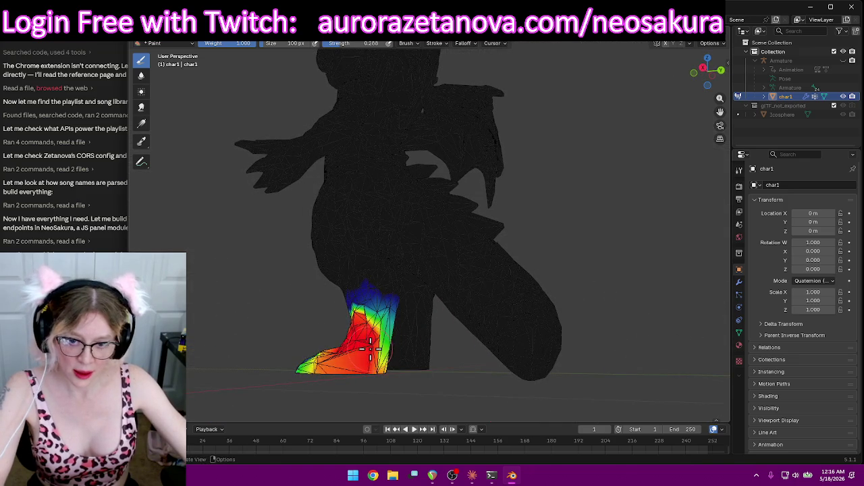
mouse_move(375, 330)
middle_down()
mouse_move(396, 362)
mouse_move(383, 240)
mouse_move(290, 231)
mouse_move(248, 266)
mouse_move(408, 352)
middle_up()
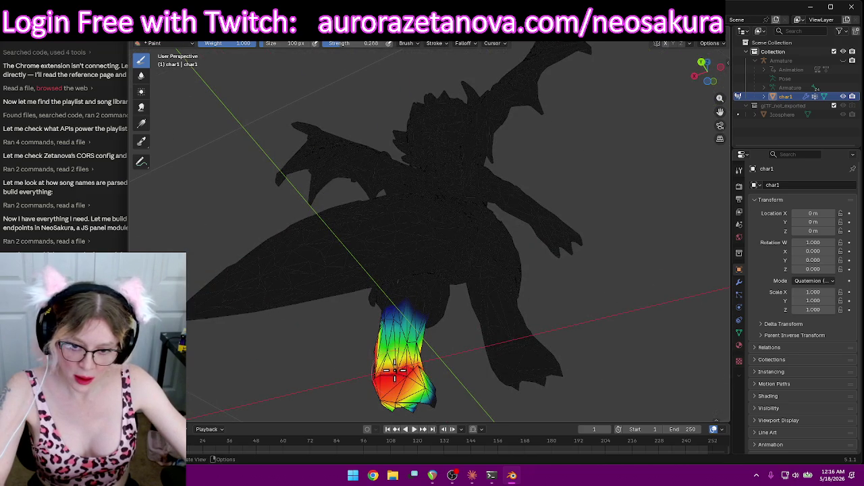
Paint the foot up to full red weight from the back and side
mouse_move(392, 358)
middle_down()
mouse_move(440, 361)
mouse_move(395, 357)
mouse_move(354, 391)
mouse_move(289, 401)
mouse_move(403, 408)
middle_up()
drag(481, 365, 485, 361)
mouse_move(502, 370)
middle_down()
mouse_move(471, 376)
mouse_move(515, 414)
mouse_move(551, 284)
mouse_move(582, 307)
middle_up()
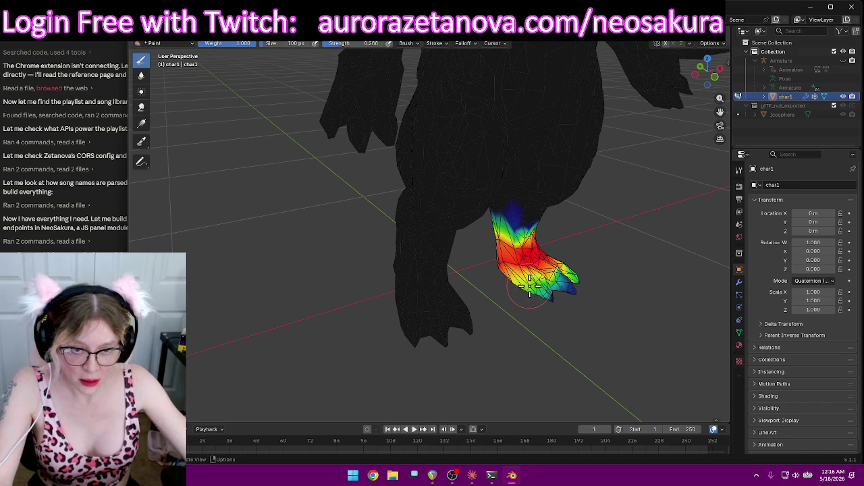
mouse_move(591, 309)
middle_down()
mouse_move(464, 216)
mouse_move(571, 193)
mouse_move(633, 232)
mouse_move(540, 309)
mouse_move(569, 308)
mouse_move(541, 278)
middle_up()
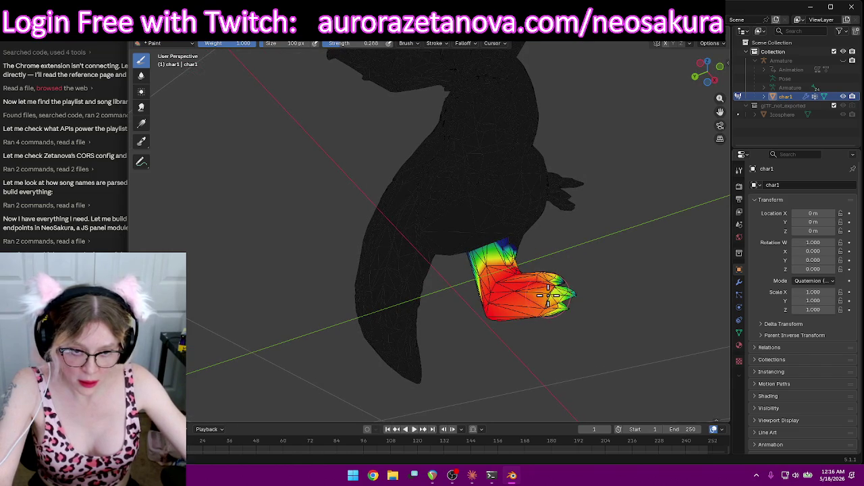
mouse_move(571, 295)
middle_down()
mouse_move(534, 290)
mouse_move(541, 227)
middle_up()
mouse_move(540, 172)
mouse_down()
mouse_move(552, 167)
mouse_move(571, 191)
mouse_move(626, 203)
mouse_up()
mouse_move(626, 202)
middle_down()
mouse_move(594, 286)
mouse_move(588, 347)
mouse_move(621, 301)
mouse_move(661, 292)
mouse_move(593, 285)
mouse_move(622, 289)
middle_up()
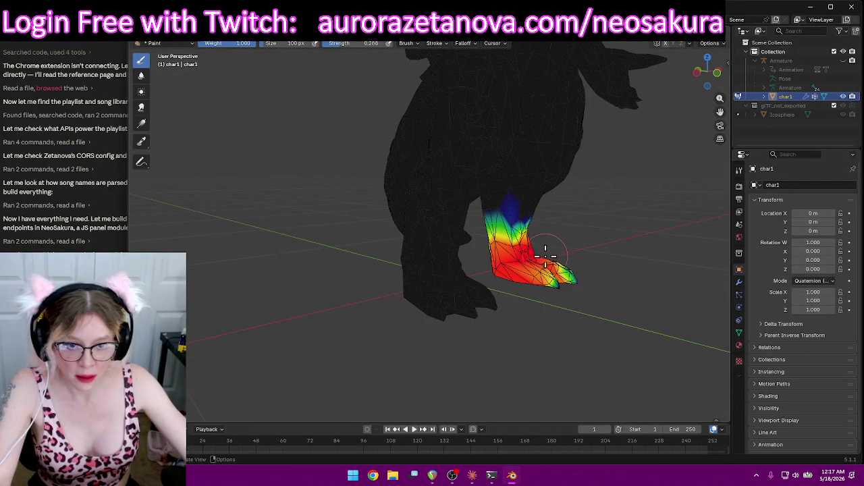
mouse_move(527, 255)
middle_down()
mouse_move(559, 247)
mouse_move(561, 256)
middle_up()
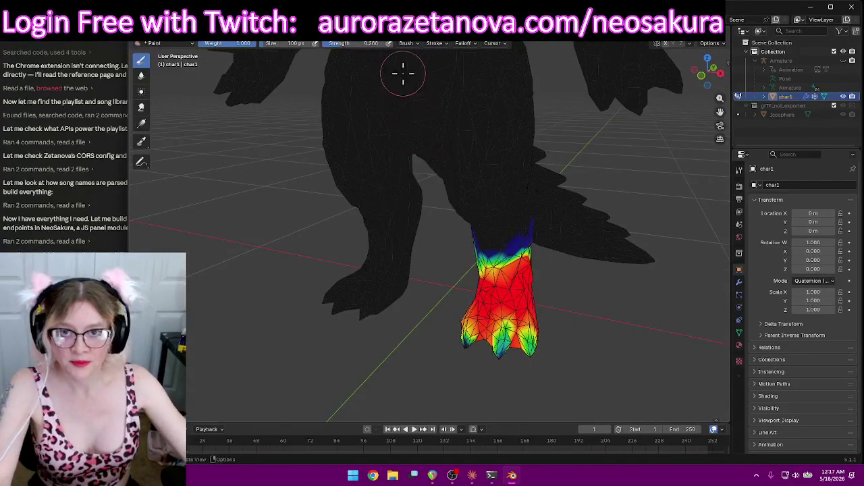
middle_drag(401, 71, 429, 45)
Make LeftToeBase the painted vertex group and inspect the toe weights
click(436, 43)
click(399, 87)
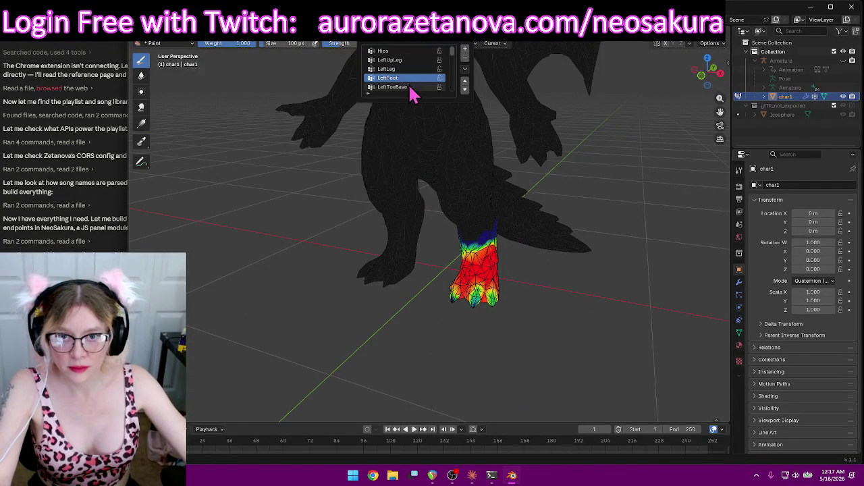
mouse_move(577, 253)
middle_down()
mouse_move(573, 299)
mouse_move(459, 86)
middle_up()
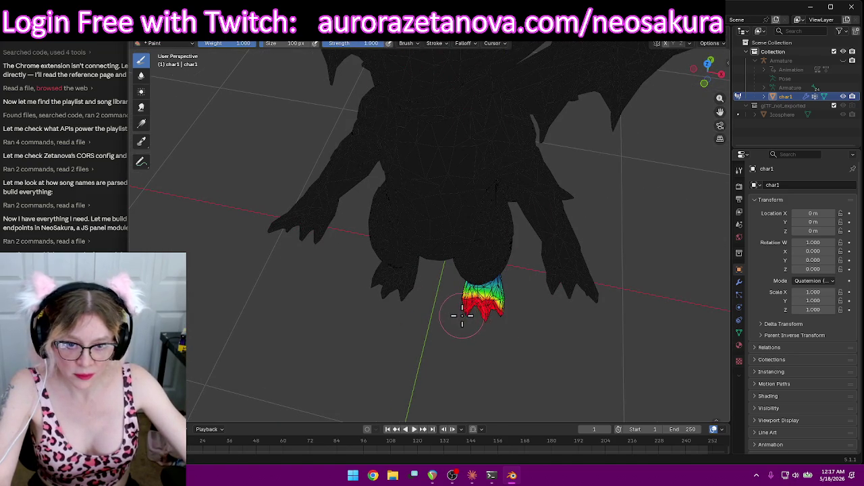
mouse_move(540, 367)
middle_down()
mouse_move(634, 301)
mouse_move(559, 257)
mouse_move(535, 311)
mouse_move(559, 284)
middle_up()
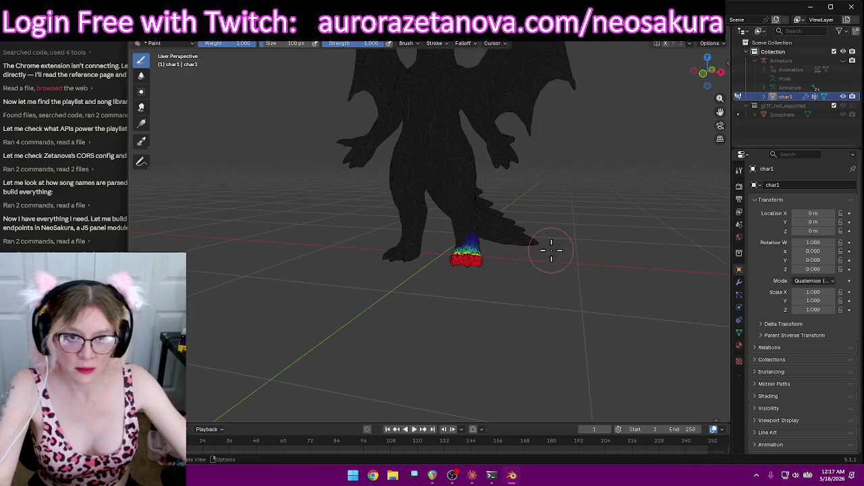
click(427, 43)
Make RightUpLeg the active vertex group and orbit behind the dragon's thigh
scroll(405, 84, down, 3)
click(399, 88)
middle_drag(322, 187, 511, 200)
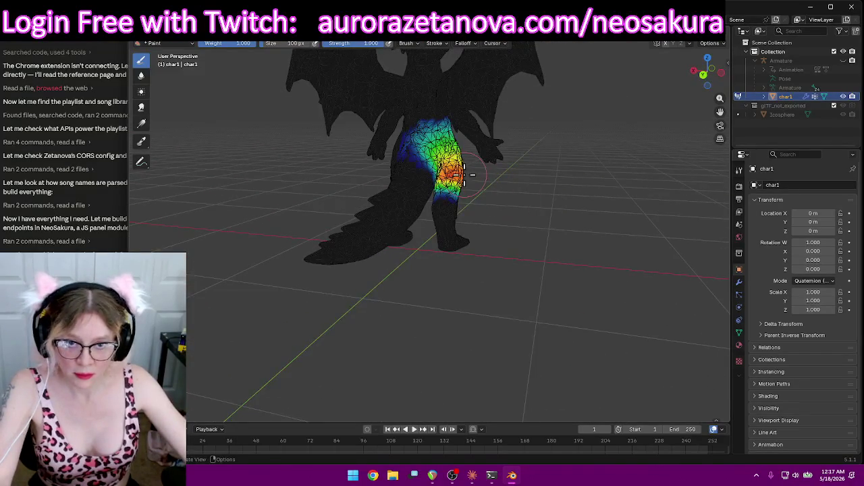
scroll(469, 177, up, 3)
mouse_move(470, 177)
middle_down()
mouse_move(561, 179)
mouse_move(517, 247)
mouse_move(427, 206)
mouse_move(517, 214)
mouse_move(439, 199)
mouse_move(474, 183)
middle_up()
Paint red weight across the upper thigh from a frontal angle
mouse_move(510, 212)
middle_down()
mouse_move(553, 232)
mouse_move(509, 221)
middle_up()
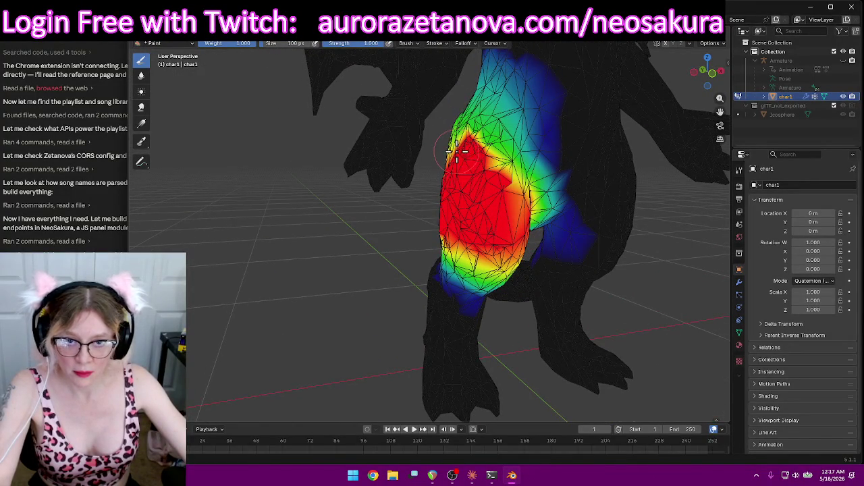
middle_drag(497, 192, 453, 193)
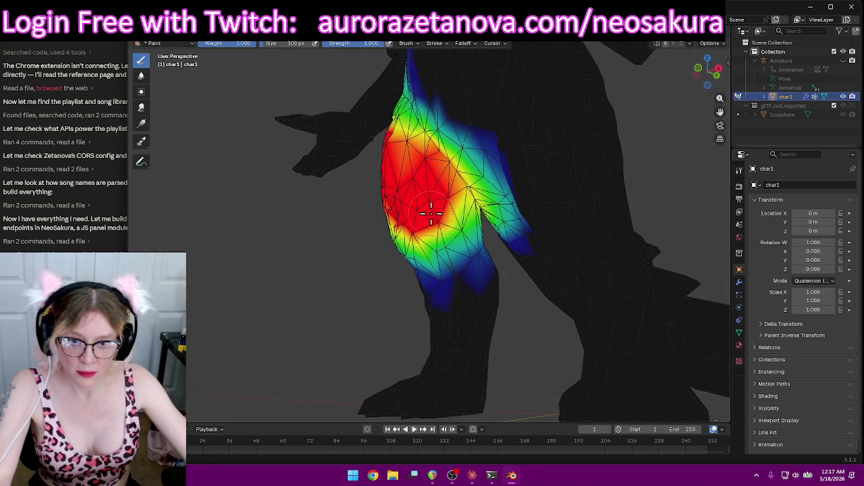
middle_drag(462, 217, 601, 235)
middle_drag(494, 247, 414, 152)
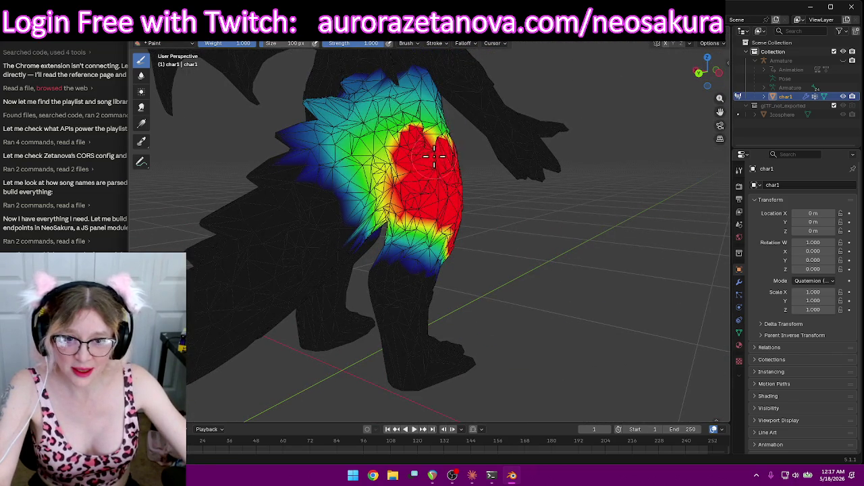
mouse_move(449, 209)
middle_down()
mouse_move(419, 199)
mouse_move(482, 220)
mouse_move(435, 222)
mouse_move(419, 212)
middle_up()
scroll(456, 207, up, 3)
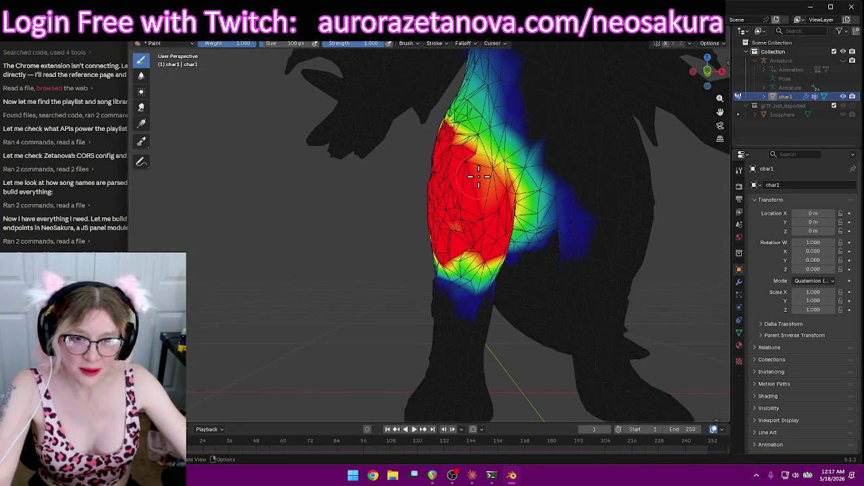
mouse_move(483, 205)
middle_down()
mouse_move(469, 169)
mouse_move(473, 144)
mouse_move(522, 218)
middle_up()
mouse_move(505, 258)
middle_down()
mouse_move(463, 236)
mouse_move(447, 247)
mouse_move(504, 258)
mouse_move(502, 270)
mouse_move(579, 270)
mouse_move(593, 257)
mouse_move(523, 203)
mouse_move(471, 138)
mouse_move(363, 144)
middle_up()
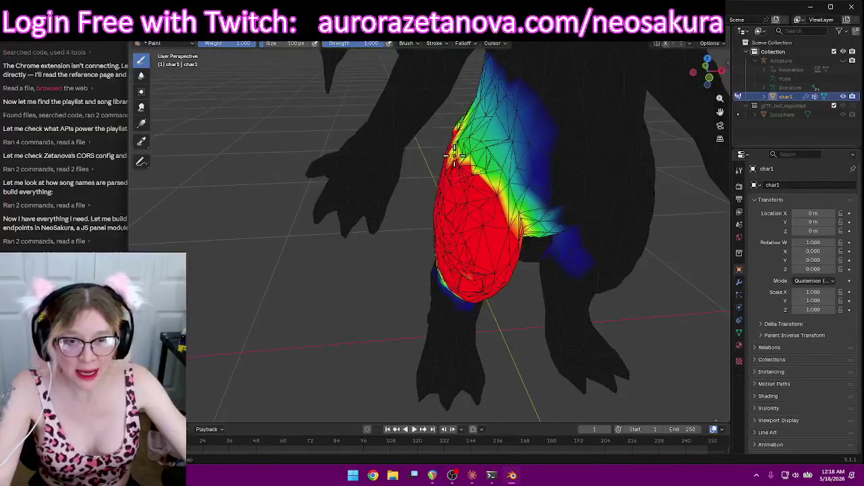
middle_drag(414, 152, 472, 157)
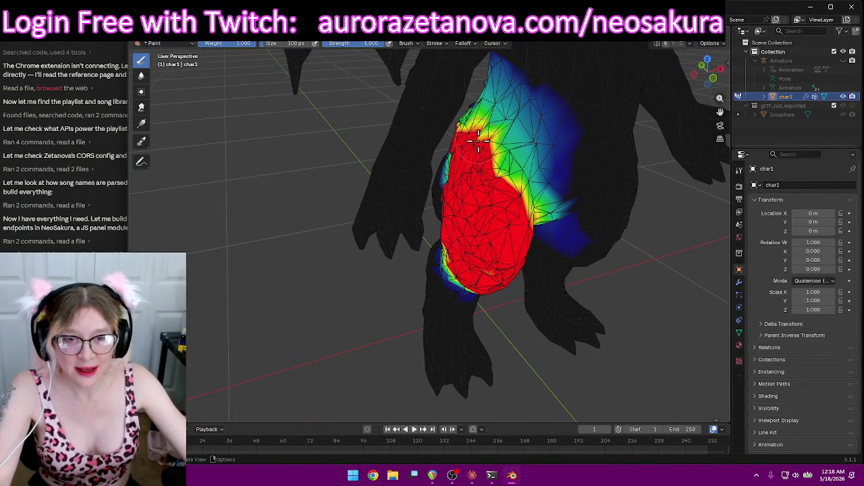
drag(478, 140, 494, 151)
Paint the lower thigh to full red weight and check it from several angles
middle_drag(516, 210, 485, 187)
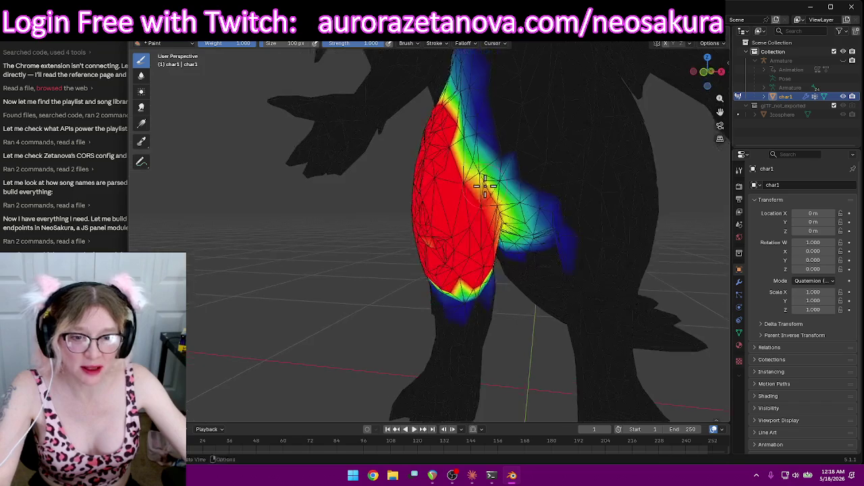
mouse_move(433, 177)
middle_down()
mouse_move(525, 178)
mouse_move(524, 163)
middle_up()
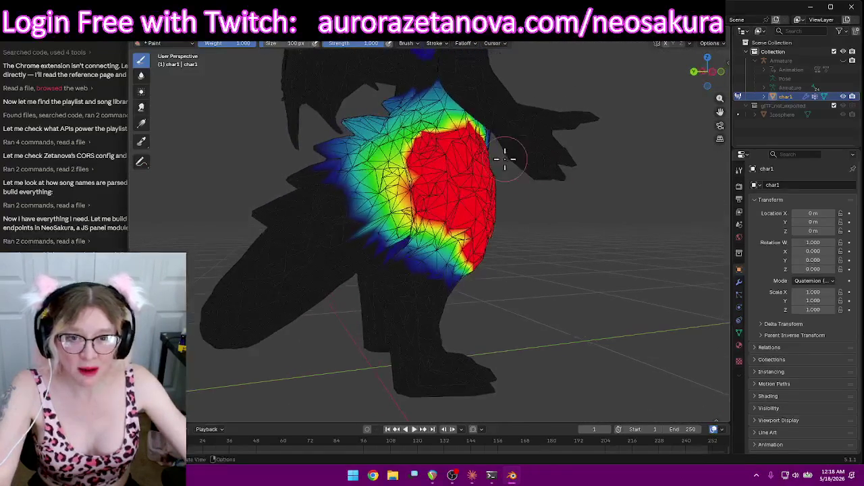
mouse_move(445, 132)
middle_down()
mouse_move(468, 155)
mouse_move(440, 223)
middle_up()
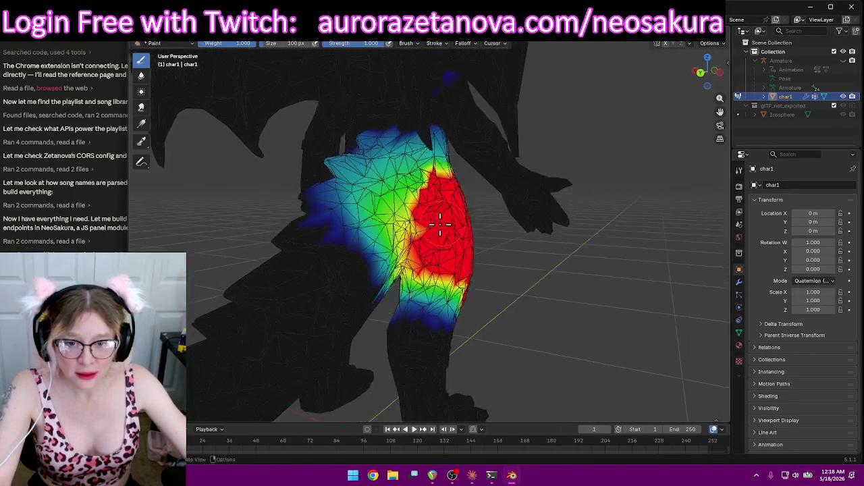
mouse_move(424, 272)
mouse_down()
mouse_move(454, 283)
mouse_move(420, 284)
mouse_up()
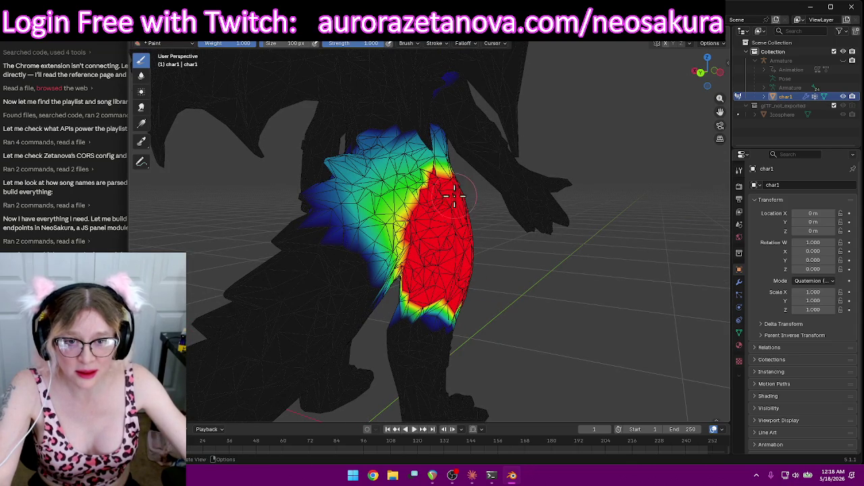
middle_drag(487, 207, 423, 194)
mouse_move(418, 333)
ctrl+middle_down()
mouse_move(472, 303)
mouse_move(479, 250)
ctrl+middle_up()
mouse_move(415, 262)
middle_down()
mouse_move(505, 272)
mouse_move(490, 339)
mouse_move(477, 331)
mouse_move(537, 255)
mouse_move(569, 245)
mouse_move(536, 255)
mouse_move(555, 190)
mouse_move(372, 54)
middle_up()
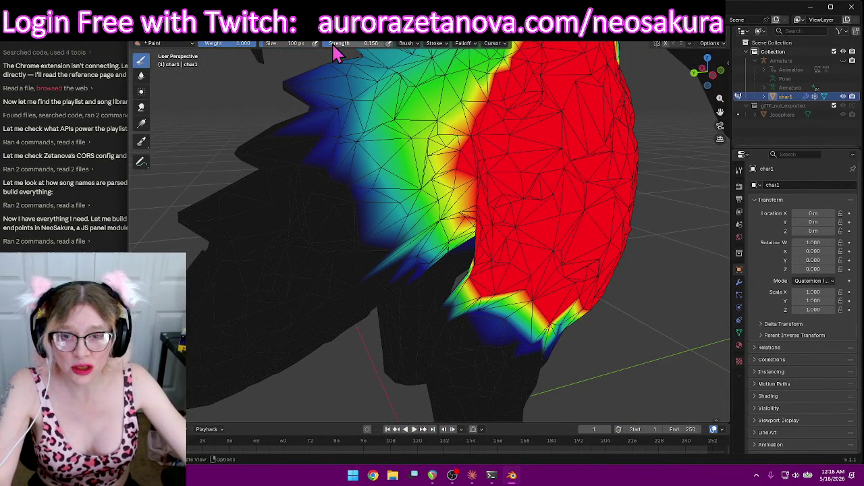
Warm up the thigh's edge and erase the stray weight spike beside the leg
drag(451, 163, 467, 103)
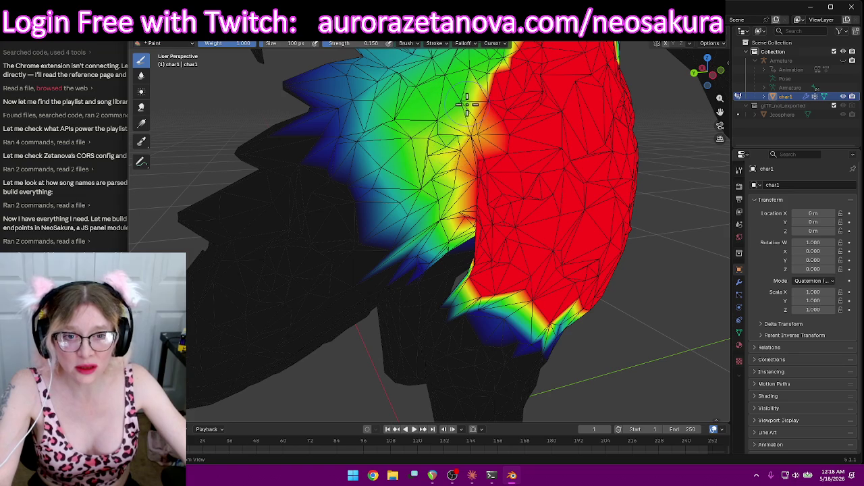
mouse_move(451, 176)
middle_down()
mouse_move(449, 165)
mouse_move(474, 156)
middle_up()
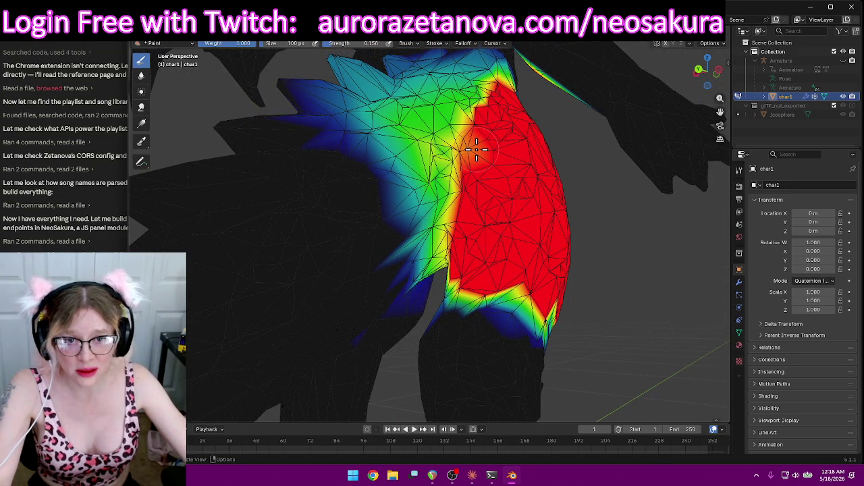
scroll(593, 168, up, 2)
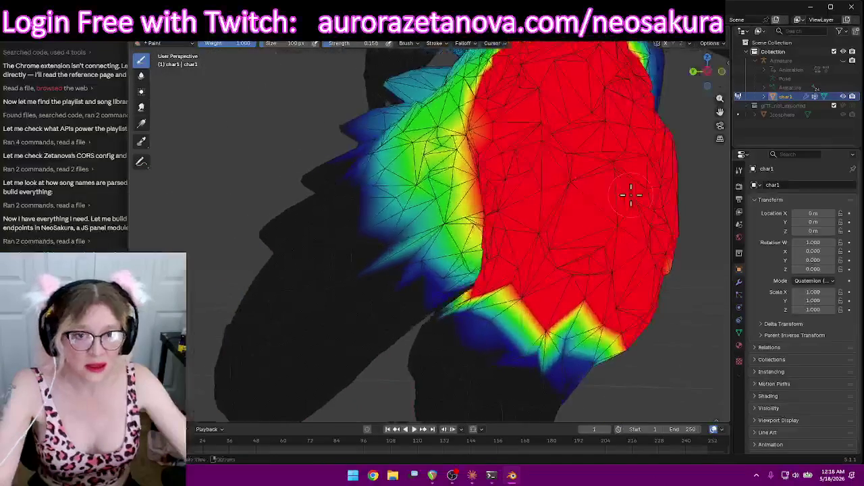
scroll(605, 193, down, 4)
mouse_move(640, 195)
middle_down()
mouse_move(553, 189)
mouse_move(366, 84)
middle_up()
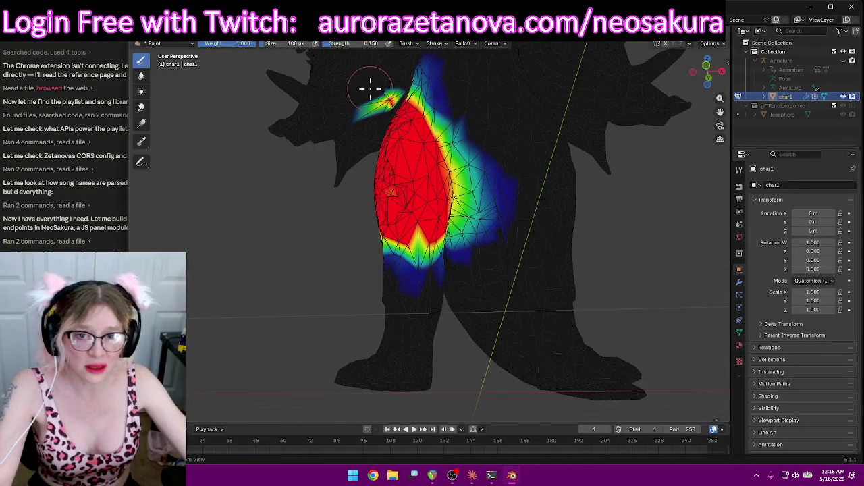
scroll(378, 94, up, 4)
middle_drag(398, 110, 459, 127)
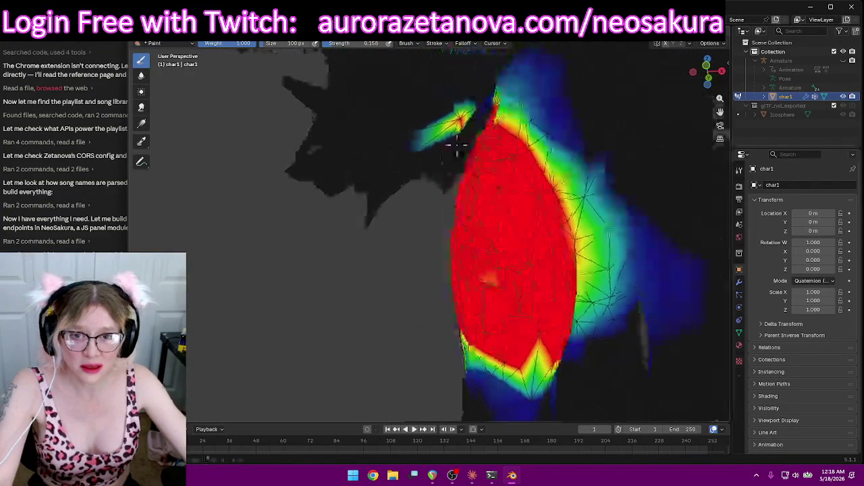
scroll(459, 127, down, 2)
ctrl+drag(406, 105, 458, 112)
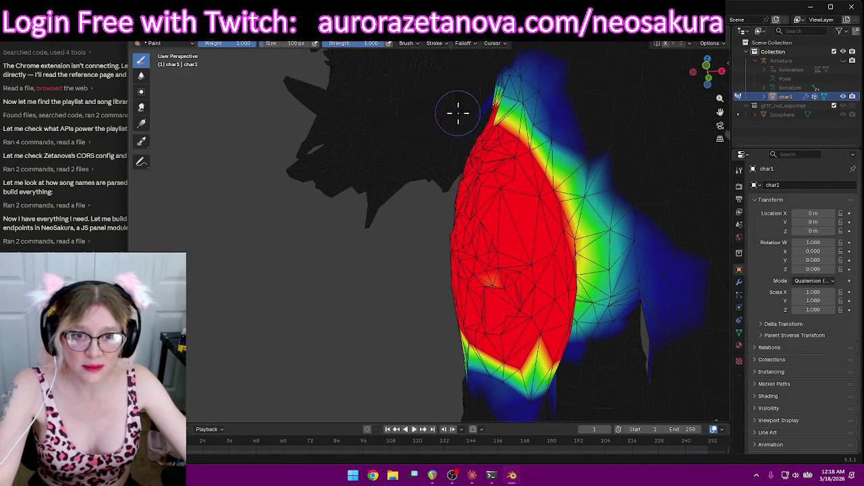
Remove the blue and green weight left of and above the leg
mouse_move(634, 194)
middle_down()
mouse_move(638, 185)
mouse_move(684, 201)
mouse_move(740, 273)
middle_up()
middle_drag(410, 242, 550, 255)
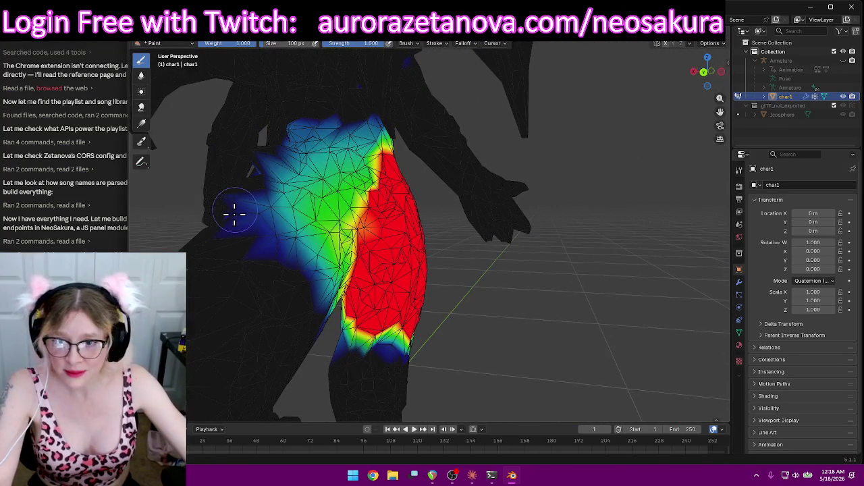
ctrl+drag(235, 207, 268, 165)
mouse_move(359, 119)
ctrl+mouse_down()
mouse_move(279, 225)
mouse_move(289, 235)
mouse_move(312, 201)
mouse_move(305, 291)
ctrl+mouse_up()
mouse_move(305, 290)
middle_down()
mouse_move(293, 241)
mouse_move(266, 245)
mouse_move(241, 228)
mouse_move(281, 248)
middle_up()
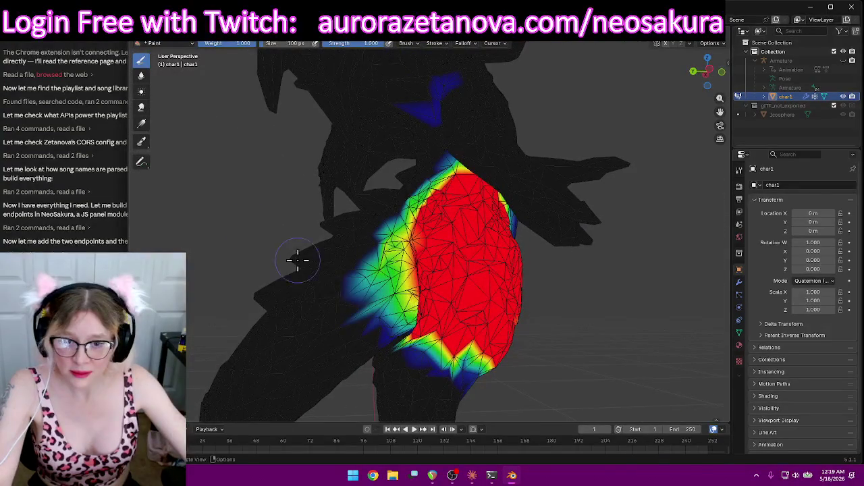
ctrl+drag(359, 312, 370, 254)
middle_drag(317, 252, 479, 274)
mouse_move(301, 148)
ctrl+mouse_down()
mouse_move(332, 149)
mouse_move(388, 283)
ctrl+mouse_up()
Erase the weight on the bulge beside the leg, then view the whole back
mouse_move(319, 286)
middle_down()
mouse_move(355, 282)
mouse_move(357, 264)
middle_up()
scroll(366, 280, down, 3)
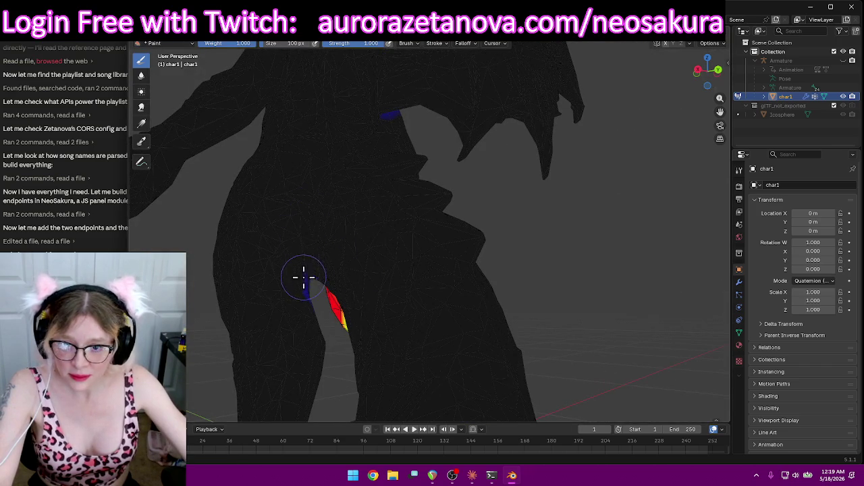
mouse_move(298, 318)
middle_down()
mouse_move(313, 258)
mouse_move(290, 209)
middle_up()
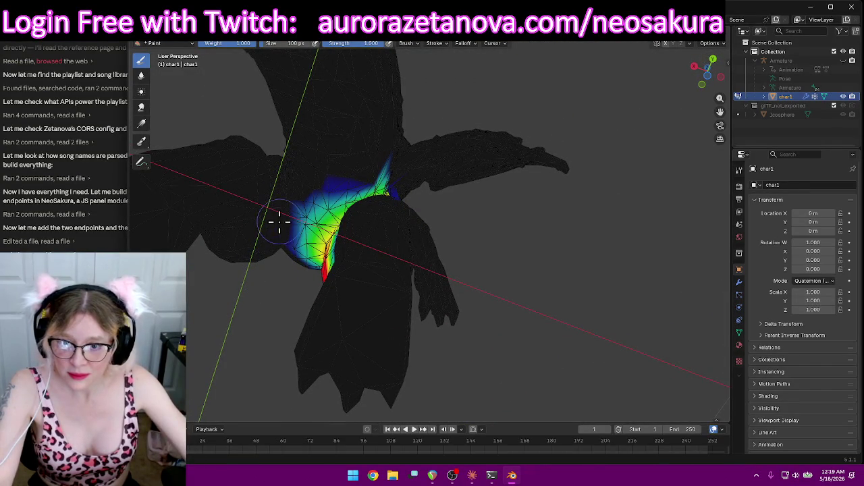
ctrl+drag(294, 223, 282, 266)
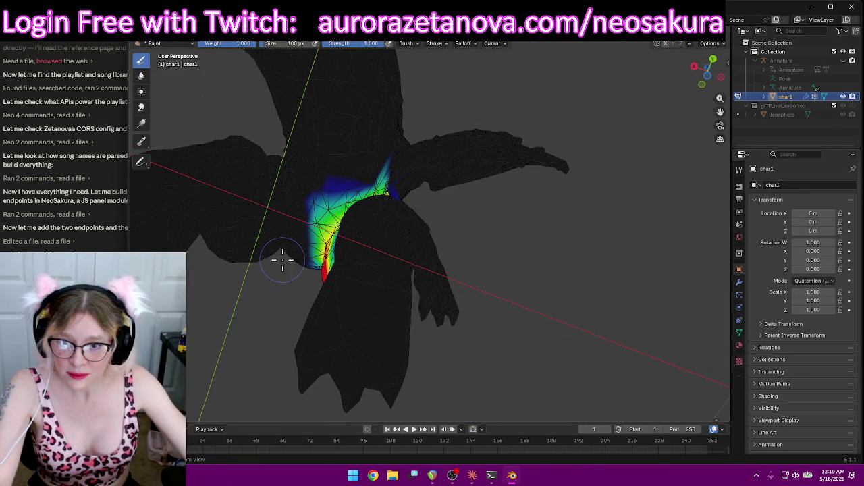
mouse_move(342, 167)
middle_down()
mouse_move(299, 173)
mouse_move(206, 245)
mouse_move(189, 247)
mouse_move(270, 242)
middle_up()
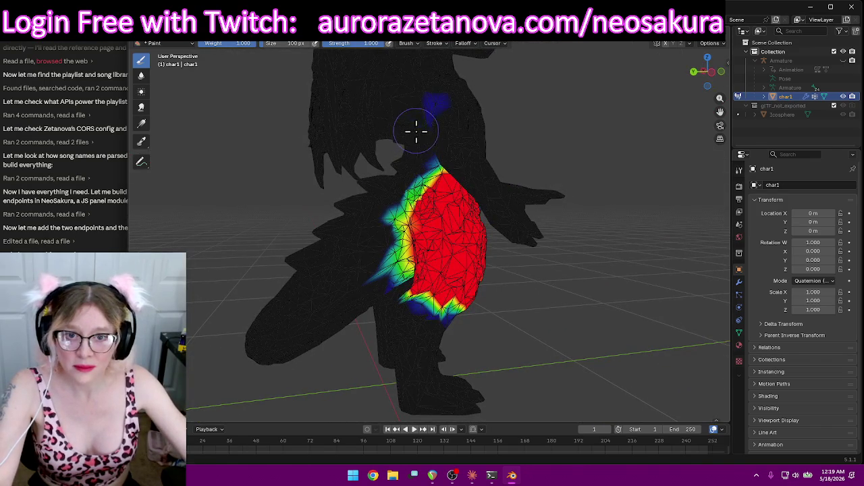
scroll(456, 87, down, 3)
mouse_move(517, 72)
middle_down()
mouse_move(571, 121)
mouse_move(425, 106)
mouse_move(331, 115)
mouse_move(401, 135)
middle_up()
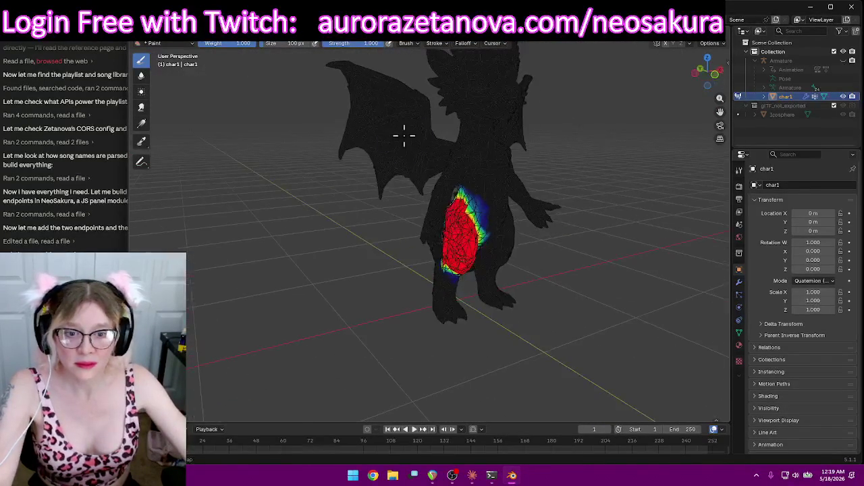
Make the lower-leg vertex group active and look over the shin weights
click(439, 45)
scroll(413, 87, down, 1)
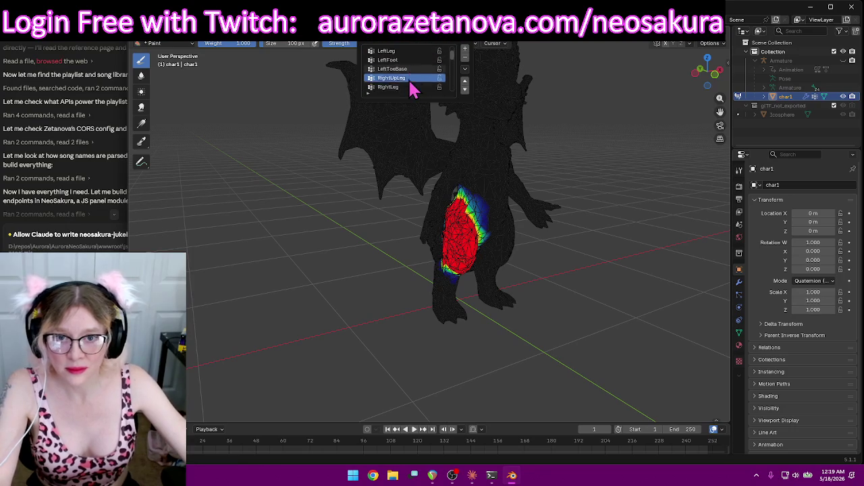
click(412, 87)
mouse_move(627, 279)
middle_down()
mouse_move(618, 205)
mouse_move(344, 236)
mouse_move(198, 264)
middle_up()
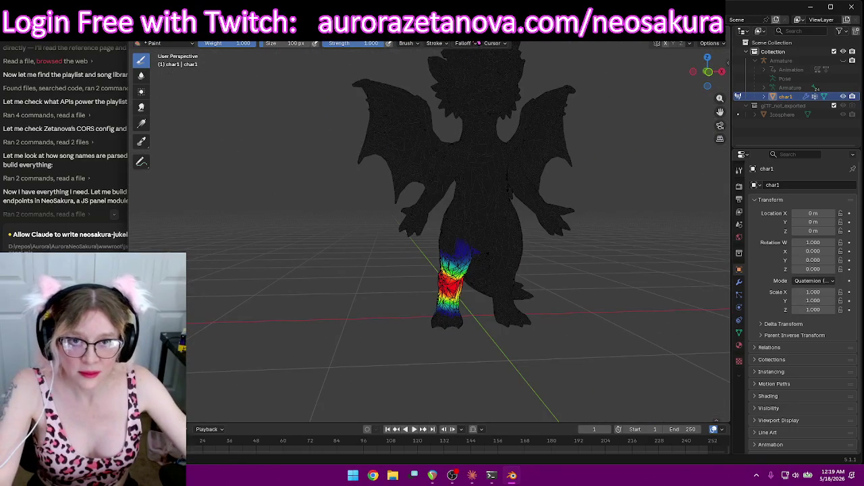
Switch to RightFoot and view the right foot from rear, front and low side angles
click(419, 45)
scroll(410, 70, down, 1)
click(398, 88)
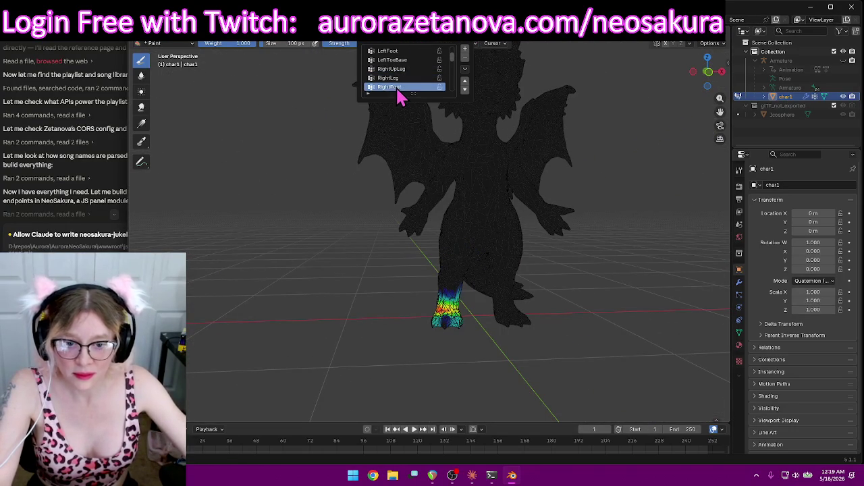
mouse_move(222, 241)
middle_down()
mouse_move(423, 330)
mouse_move(380, 308)
mouse_move(472, 376)
mouse_move(487, 363)
middle_up()
mouse_move(438, 314)
middle_down()
mouse_move(621, 349)
mouse_move(514, 338)
middle_up()
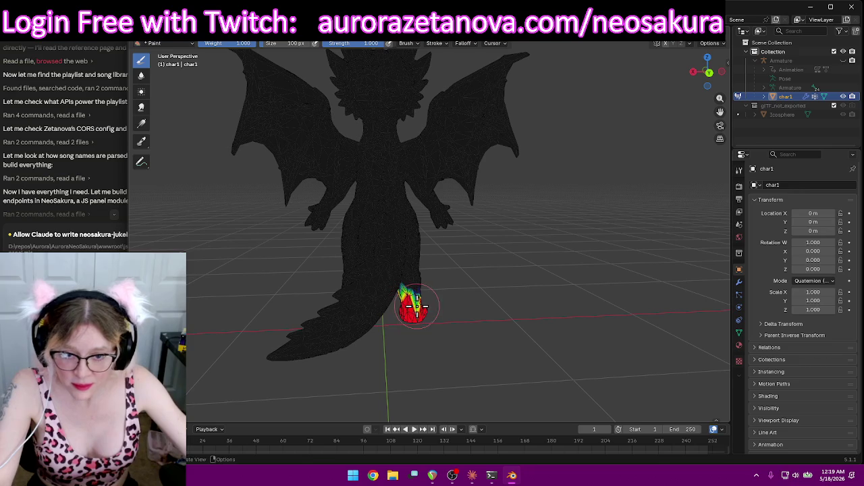
mouse_move(485, 333)
middle_down()
mouse_move(436, 323)
mouse_move(237, 320)
mouse_move(476, 347)
mouse_move(332, 328)
mouse_move(331, 299)
mouse_move(387, 242)
middle_up()
scroll(408, 241, up, 3)
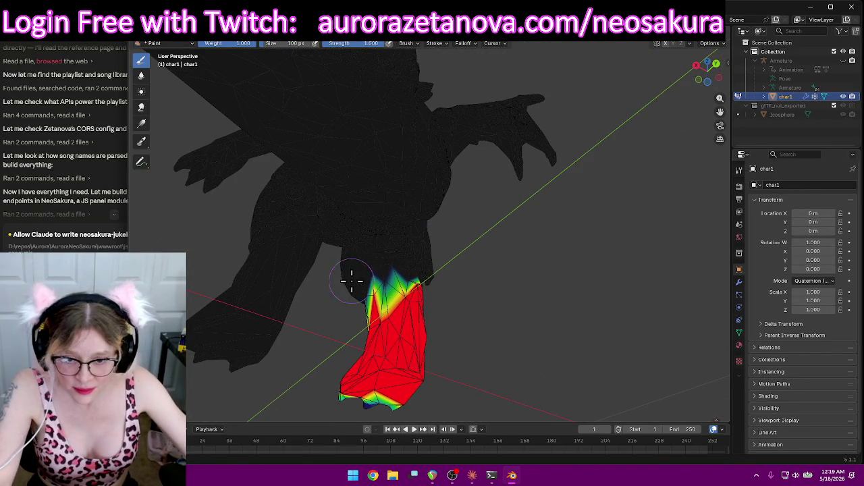
mouse_move(547, 286)
middle_down()
mouse_move(349, 339)
mouse_move(447, 315)
mouse_move(498, 315)
mouse_move(447, 314)
middle_up()
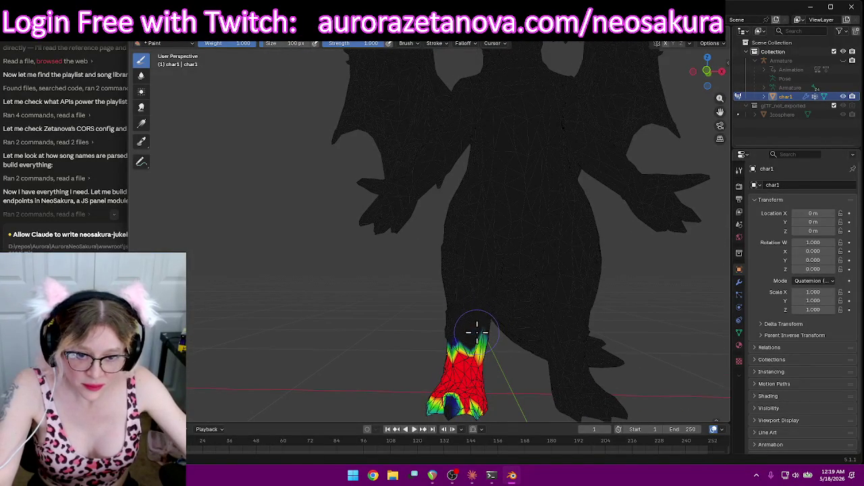
mouse_move(526, 351)
middle_down()
mouse_move(487, 341)
mouse_move(530, 357)
mouse_move(520, 366)
mouse_move(525, 411)
middle_up()
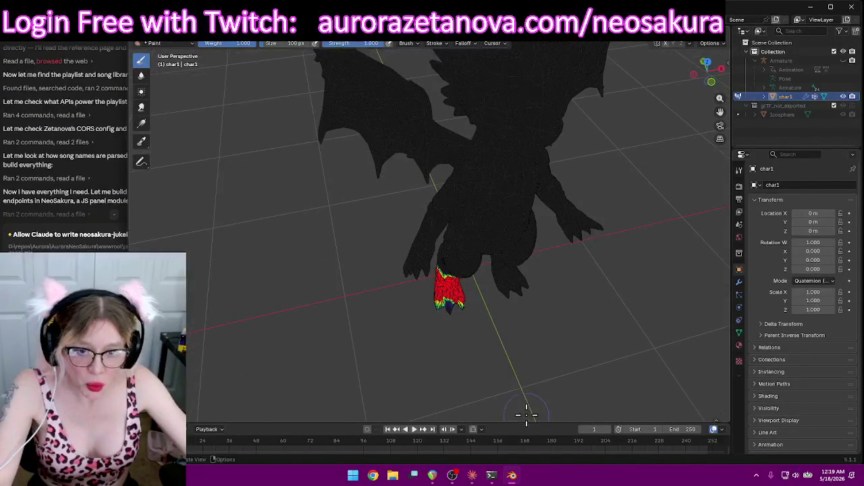
Make RightToeBase the active vertex group and inspect the right foot's toes from several angles
click(418, 45)
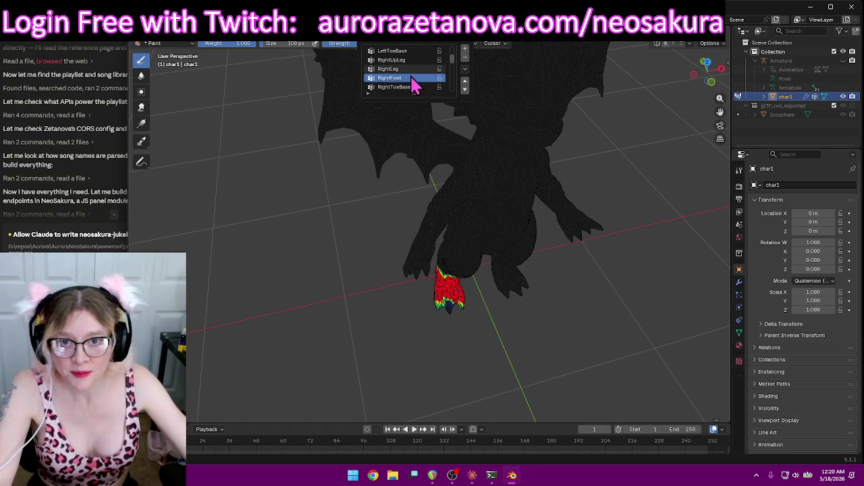
click(397, 87)
middle_drag(505, 270, 490, 313)
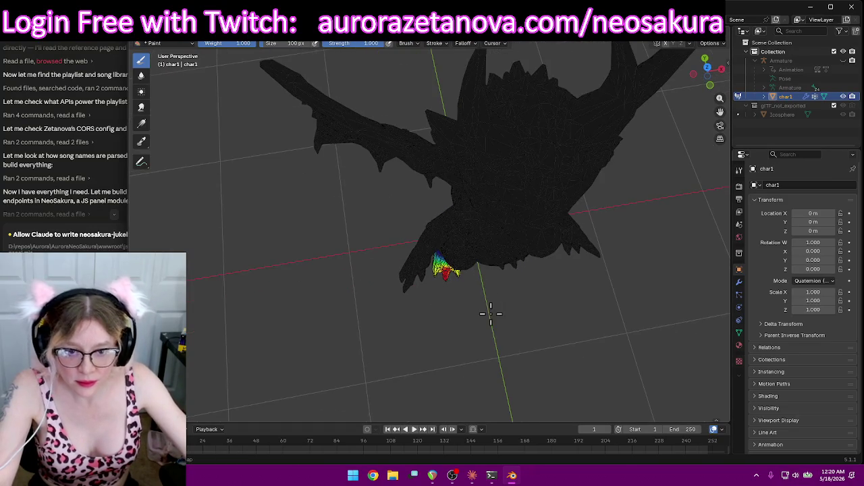
mouse_move(477, 355)
middle_down()
mouse_move(470, 277)
mouse_move(411, 236)
middle_up()
scroll(411, 232, up, 2)
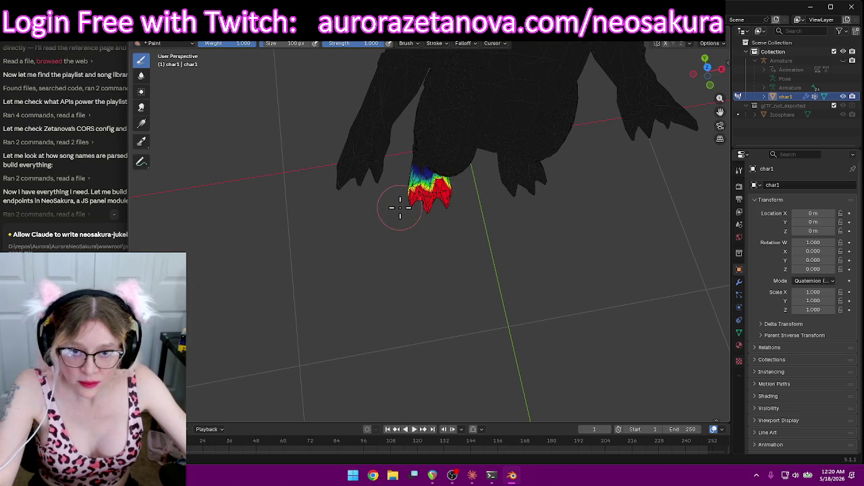
mouse_move(411, 208)
middle_down()
mouse_move(401, 261)
mouse_move(459, 216)
mouse_move(450, 309)
mouse_move(347, 305)
mouse_move(329, 339)
mouse_move(511, 216)
middle_up()
scroll(520, 209, up, 2)
mouse_move(409, 179)
middle_down()
mouse_move(514, 164)
mouse_move(405, 208)
mouse_move(303, 152)
mouse_move(308, 332)
mouse_move(463, 135)
mouse_move(385, 144)
mouse_move(463, 157)
mouse_move(399, 169)
middle_up()
Make Spine02 the active vertex group and frame the dragon's upper back
click(422, 43)
click(398, 86)
mouse_move(517, 154)
middle_down()
mouse_move(588, 151)
mouse_move(549, 116)
mouse_move(525, 193)
mouse_move(492, 239)
mouse_move(505, 266)
mouse_move(513, 254)
middle_up()
scroll(500, 241, up, 2)
mouse_move(486, 227)
middle_down()
mouse_move(621, 207)
mouse_move(627, 192)
mouse_move(648, 206)
mouse_move(661, 203)
mouse_move(486, 158)
mouse_move(576, 183)
middle_up()
scroll(610, 185, up, 1)
scroll(627, 206, up, 1)
middle_drag(547, 194, 540, 198)
Paint a wide full-weight red band across the upper back
mouse_move(493, 192)
mouse_down()
mouse_move(413, 210)
mouse_move(443, 236)
mouse_move(479, 233)
mouse_up()
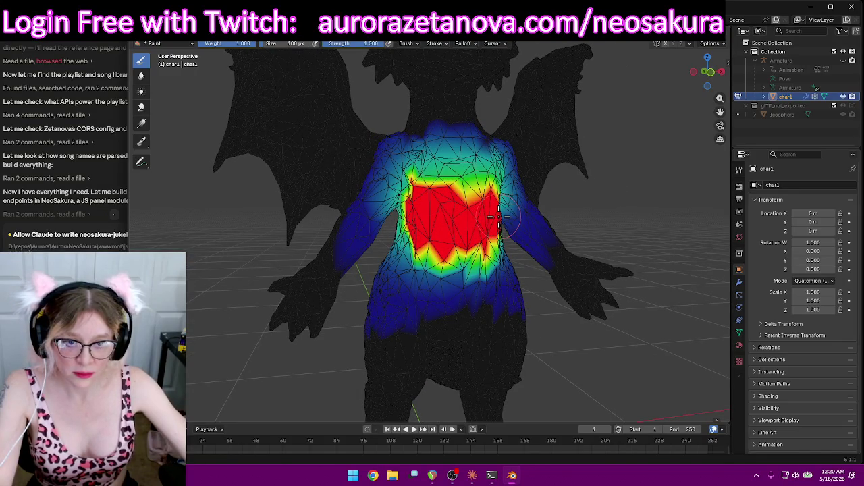
middle_drag(499, 229, 483, 202)
mouse_move(482, 203)
mouse_down()
mouse_move(493, 179)
mouse_move(500, 184)
mouse_up()
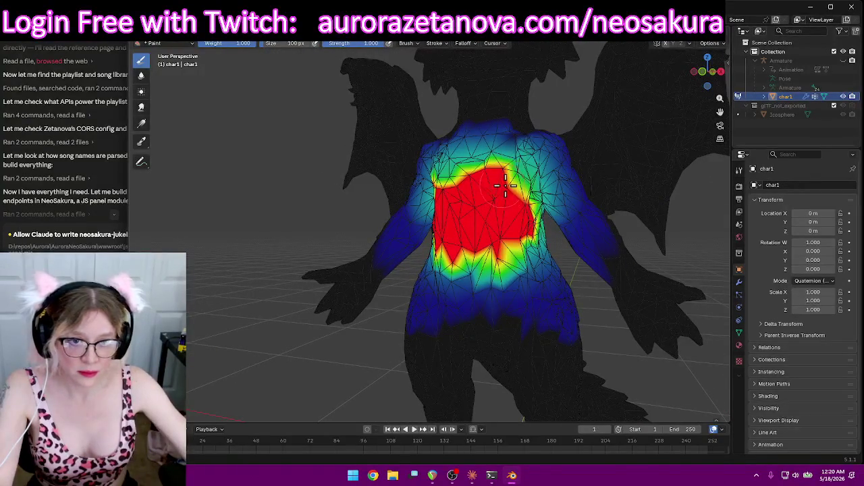
middle_drag(540, 240, 505, 198)
mouse_move(506, 198)
mouse_down()
mouse_move(524, 198)
mouse_move(547, 233)
mouse_move(549, 211)
mouse_up()
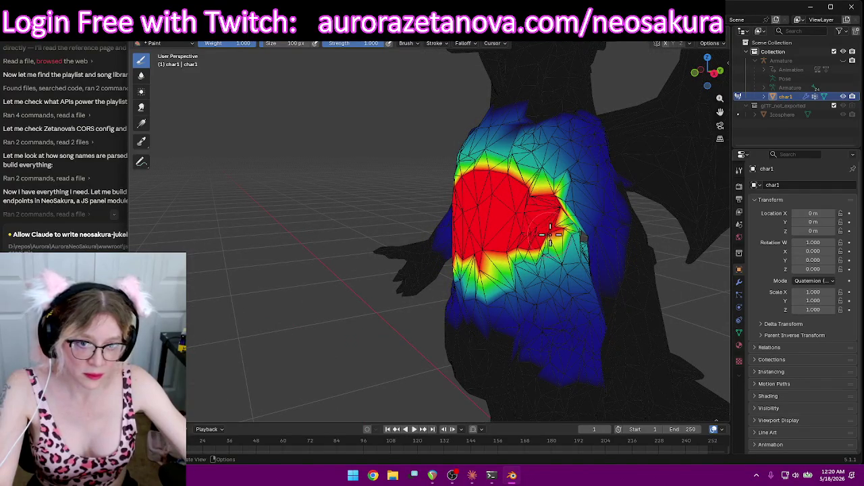
mouse_move(528, 243)
mouse_down()
mouse_move(519, 270)
mouse_move(562, 246)
mouse_up()
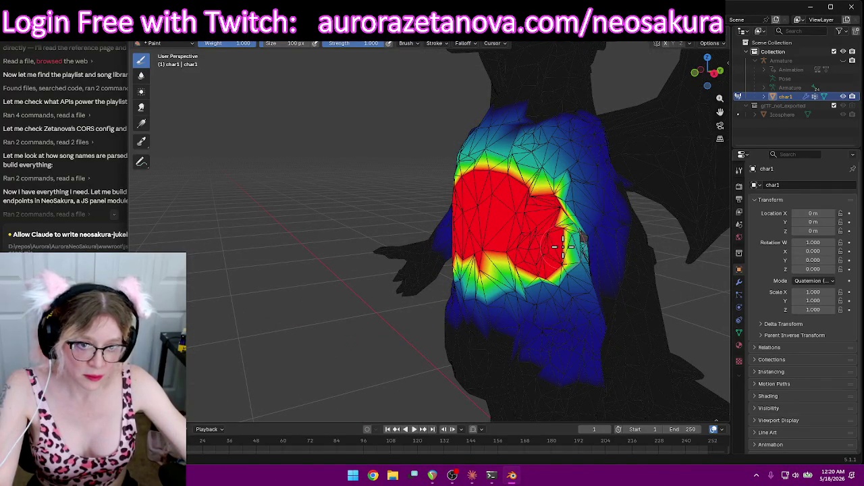
middle_drag(558, 229, 425, 238)
mouse_move(392, 250)
mouse_down()
mouse_move(364, 243)
mouse_move(370, 229)
mouse_up()
middle_drag(365, 225, 499, 243)
mouse_move(439, 216)
mouse_down()
mouse_move(385, 223)
mouse_move(411, 222)
mouse_move(398, 232)
mouse_move(405, 280)
mouse_up()
mouse_move(334, 226)
mouse_down()
mouse_move(316, 233)
mouse_move(446, 229)
mouse_move(443, 239)
mouse_up()
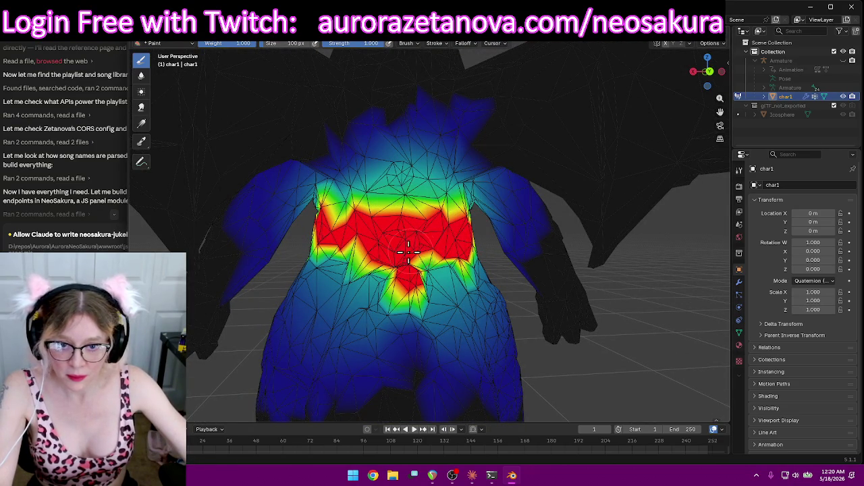
Extend the red weight over the upper back and leftward across the waist
mouse_move(376, 266)
middle_down()
mouse_move(548, 255)
mouse_move(524, 196)
middle_up()
mouse_move(466, 179)
mouse_down()
mouse_move(459, 182)
mouse_move(533, 193)
mouse_up()
middle_drag(537, 189, 382, 225)
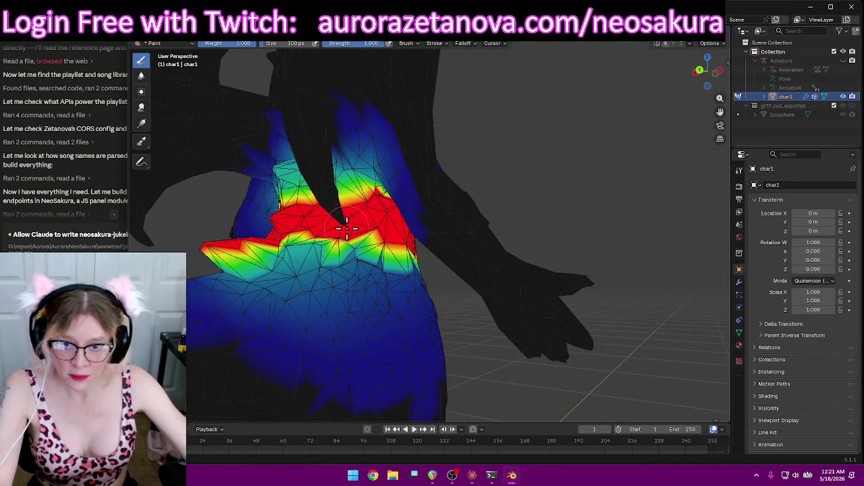
drag(347, 225, 253, 246)
middle_drag(253, 246, 349, 253)
scroll(354, 268, down, 3)
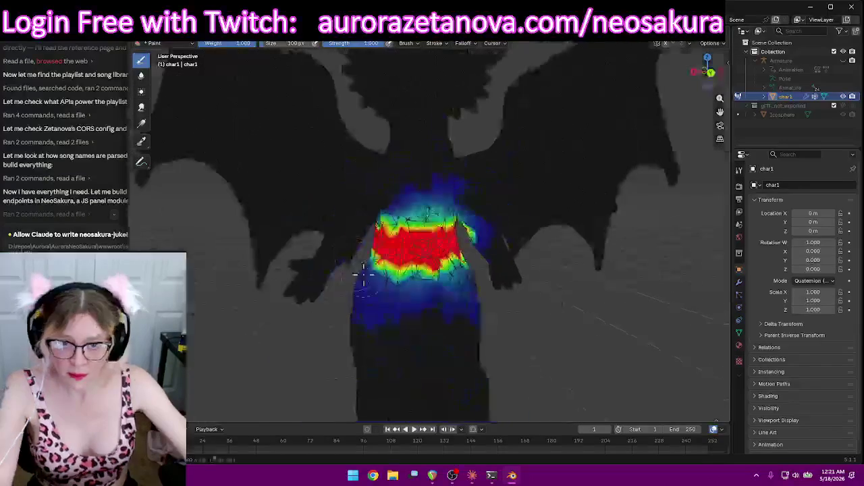
scroll(469, 286, down, 3)
scroll(473, 284, down, 3)
scroll(504, 252, down, 2)
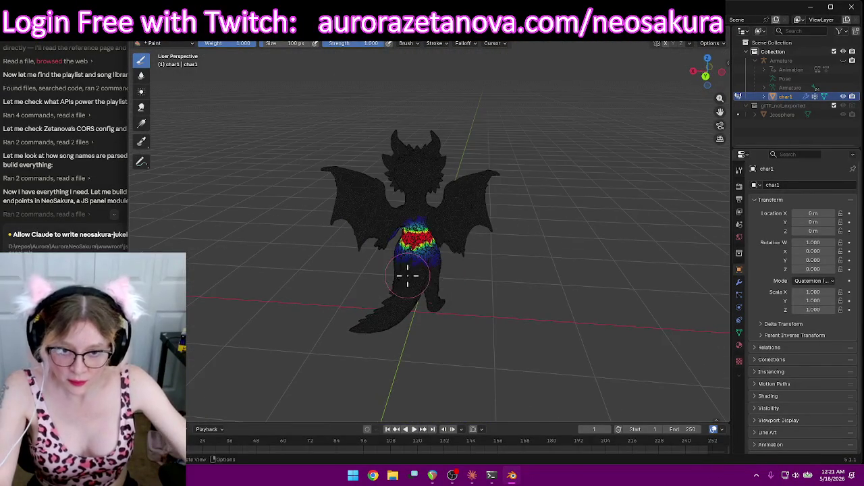
mouse_move(394, 329)
middle_down()
mouse_move(447, 347)
mouse_move(511, 331)
mouse_move(479, 333)
mouse_move(517, 285)
middle_up()
scroll(492, 351, up, 2)
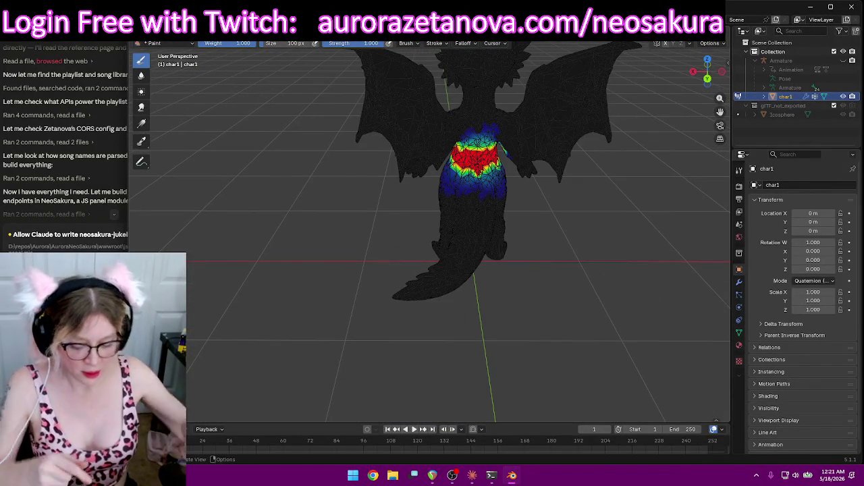
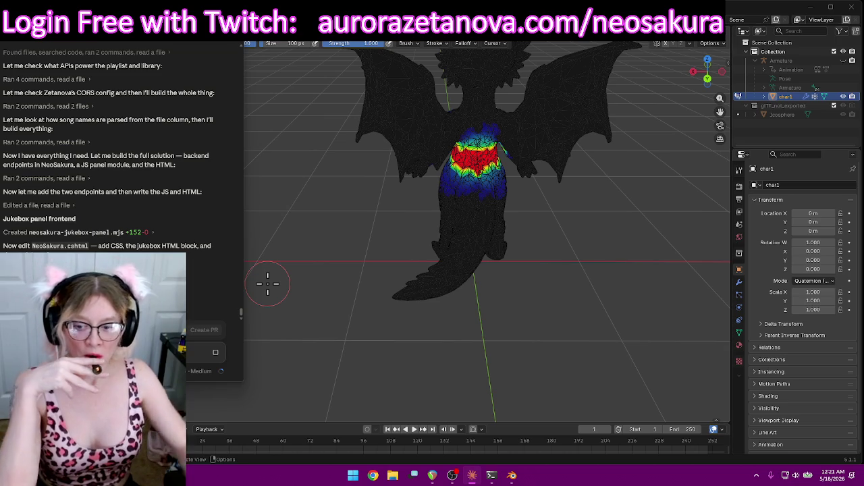
Paint weight from the chest down the tail and over the blue tail base
mouse_move(534, 269)
middle_down()
mouse_move(538, 275)
mouse_move(521, 279)
middle_up()
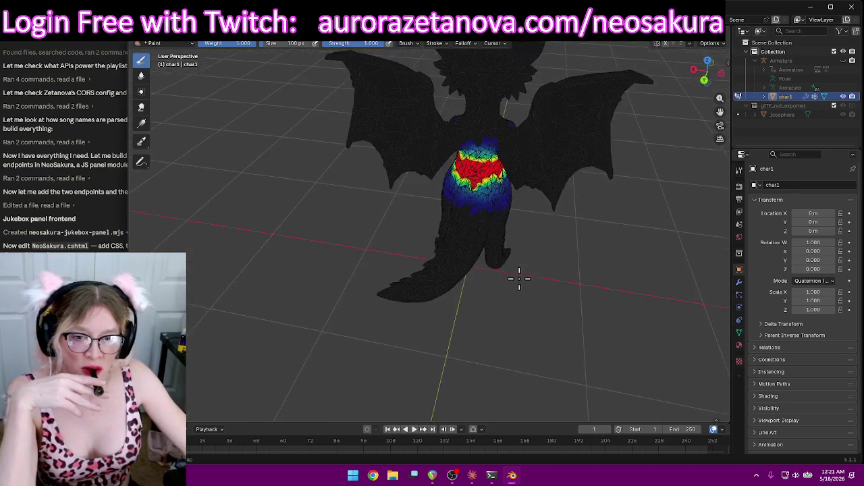
middle_drag(460, 195, 466, 214)
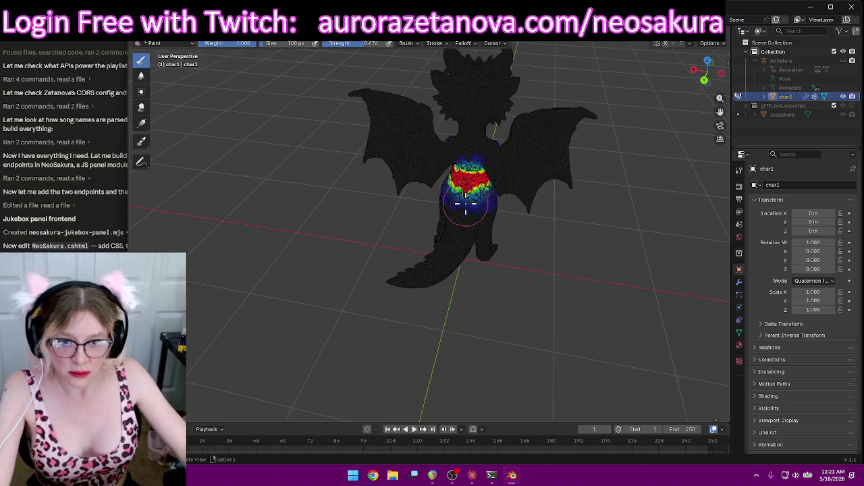
middle_drag(455, 233, 484, 231)
drag(478, 197, 436, 290)
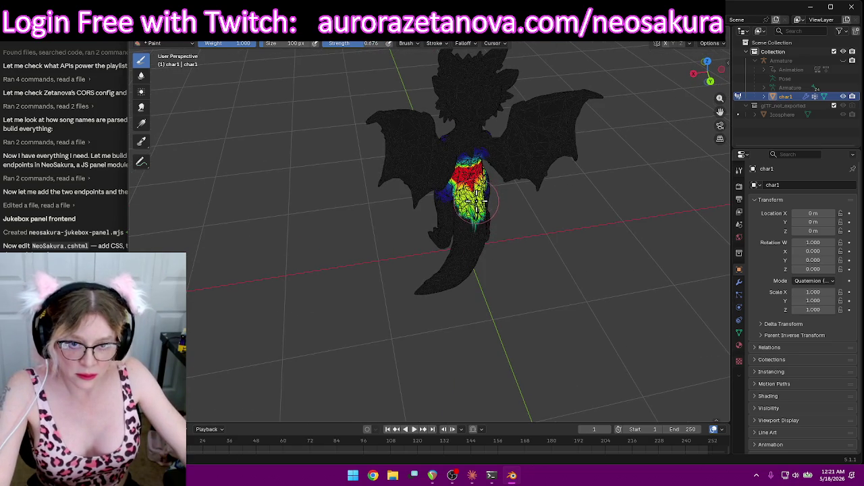
mouse_move(597, 283)
middle_down()
mouse_move(429, 162)
mouse_move(419, 177)
middle_up()
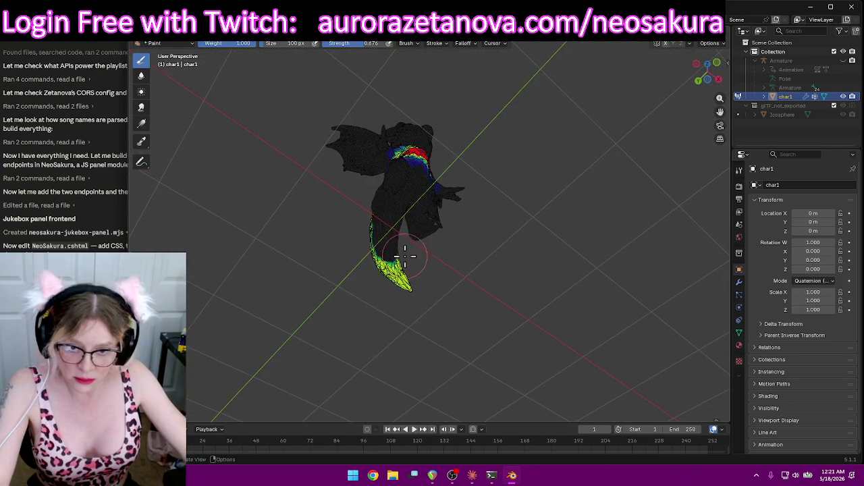
drag(405, 251, 383, 244)
scroll(368, 249, up, 2)
scroll(405, 241, up, 3)
mouse_move(376, 218)
middle_down()
mouse_move(409, 253)
mouse_move(372, 211)
mouse_move(411, 233)
mouse_move(389, 270)
mouse_move(368, 243)
middle_up()
drag(354, 190, 376, 220)
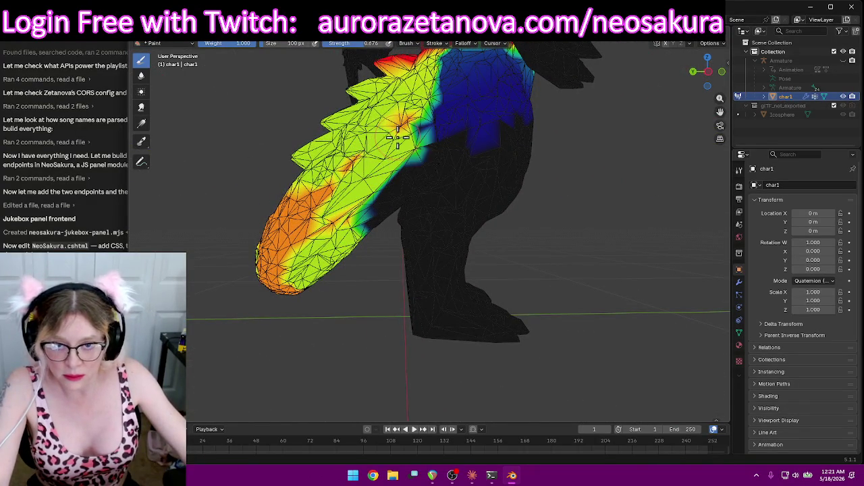
Paint orange, then red, weight down the middle of the tail
mouse_move(376, 220)
middle_down()
mouse_move(207, 187)
mouse_move(517, 243)
mouse_move(369, 255)
mouse_move(522, 108)
mouse_move(556, 187)
middle_up()
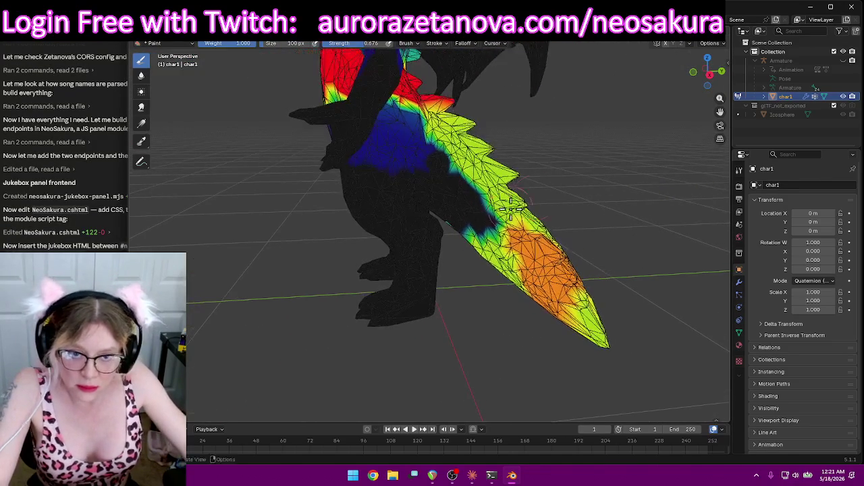
mouse_move(461, 190)
middle_down()
mouse_move(617, 164)
mouse_move(619, 99)
mouse_move(588, 115)
middle_up()
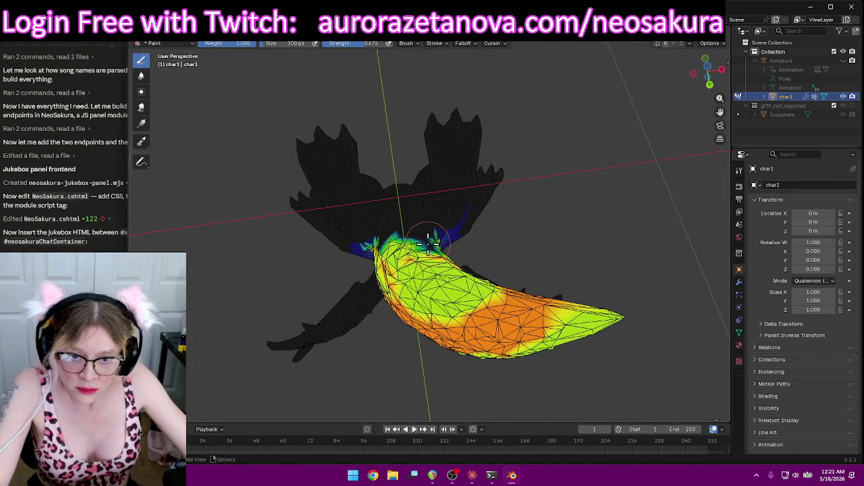
mouse_move(613, 256)
middle_down()
mouse_move(428, 290)
mouse_move(314, 372)
mouse_move(603, 191)
mouse_move(571, 180)
middle_up()
scroll(315, 372, up, 3)
mouse_move(484, 101)
mouse_down()
mouse_move(481, 304)
mouse_move(496, 223)
mouse_up()
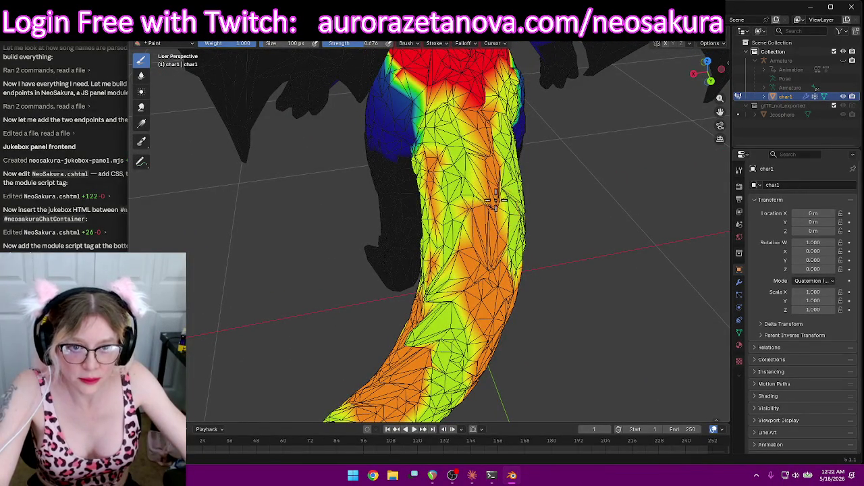
drag(451, 79, 472, 243)
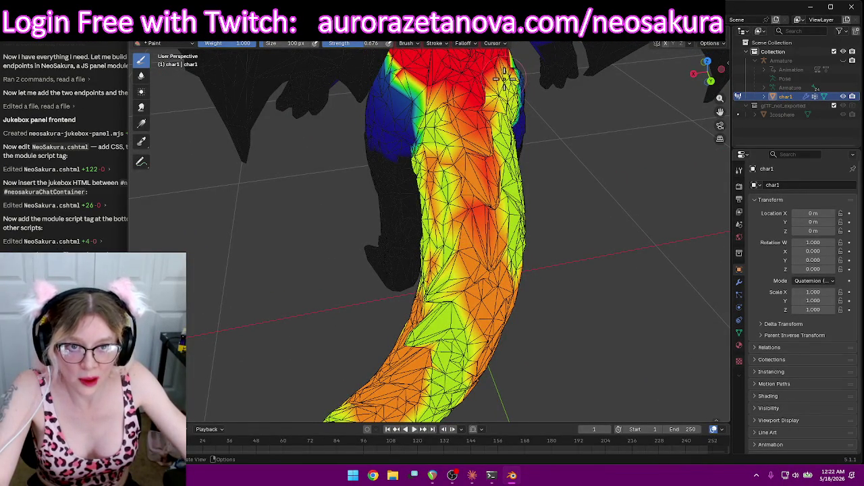
drag(493, 81, 483, 208)
scroll(540, 203, down, 5)
mouse_move(575, 209)
middle_down()
mouse_move(486, 147)
mouse_move(460, 196)
middle_up()
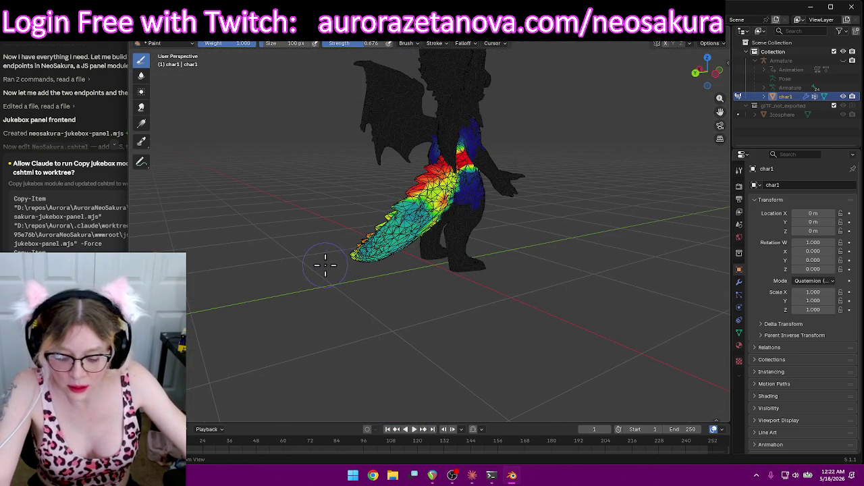
Lighten the tail weights toward the tip, turning the upper tail yellow-green
drag(324, 264, 418, 202)
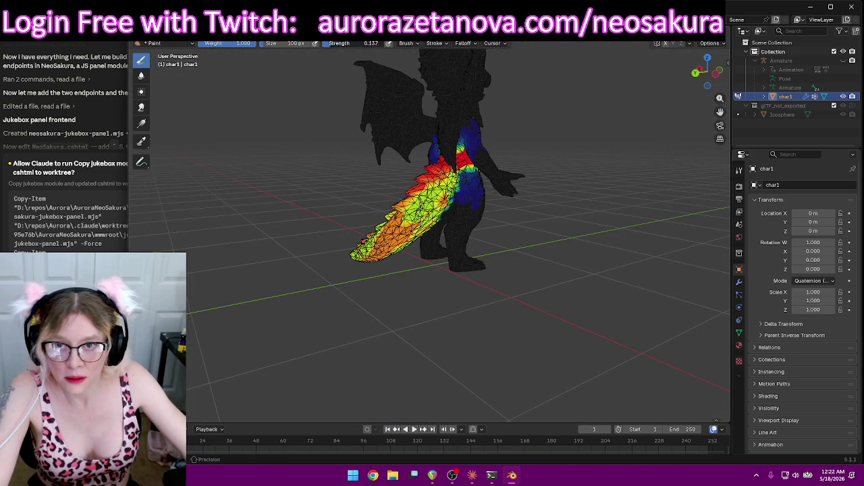
scroll(399, 236, up, 1)
scroll(398, 236, up, 2)
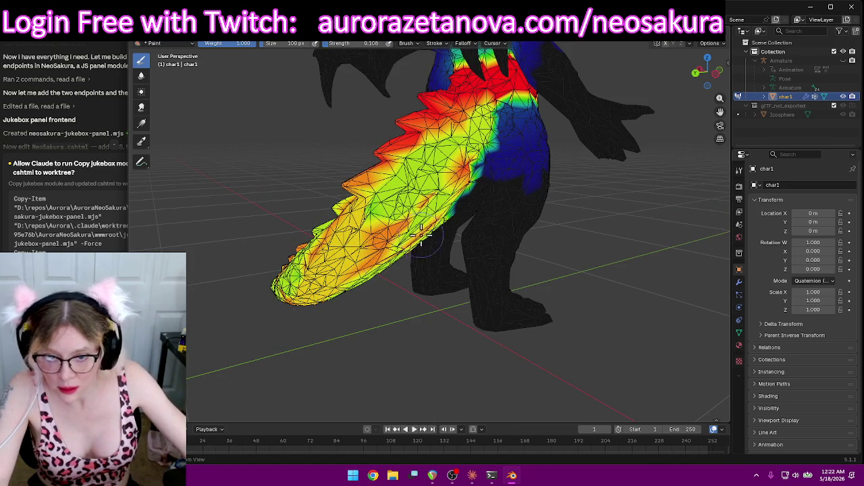
drag(395, 229, 305, 287)
mouse_move(469, 229)
middle_down()
mouse_move(432, 218)
mouse_move(391, 166)
middle_up()
drag(405, 158, 378, 191)
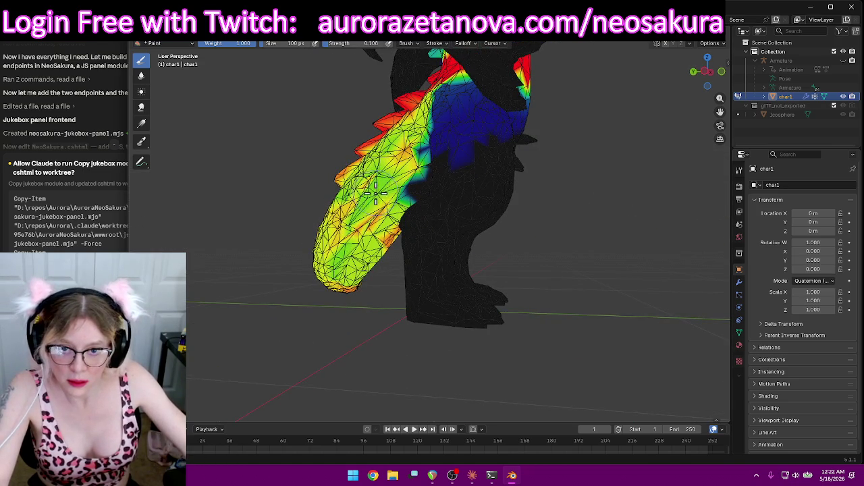
Repaint the orange middle of the tail yellow-green and check it from the rear
middle_drag(347, 292, 322, 239)
mouse_move(364, 346)
middle_down()
mouse_move(525, 331)
mouse_move(372, 367)
mouse_move(469, 290)
middle_up()
drag(484, 246, 569, 277)
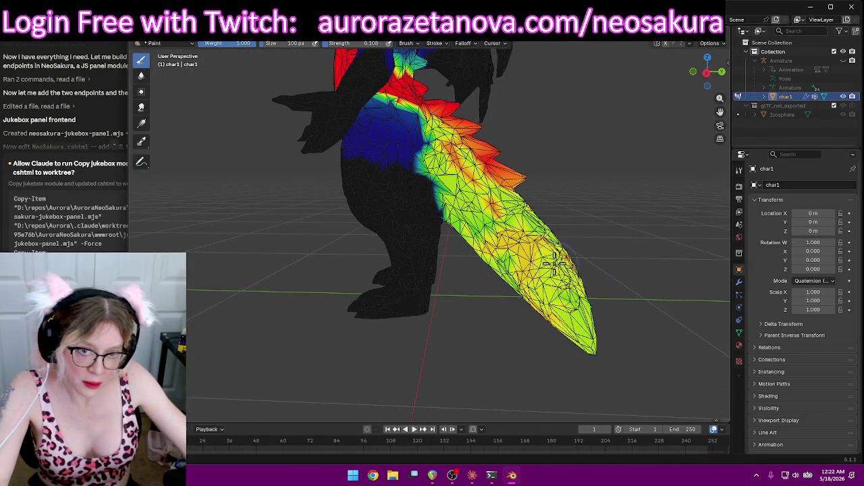
mouse_move(482, 237)
mouse_down()
mouse_move(466, 176)
mouse_move(443, 141)
mouse_up()
mouse_move(442, 142)
middle_down()
mouse_move(627, 237)
mouse_move(427, 251)
middle_up()
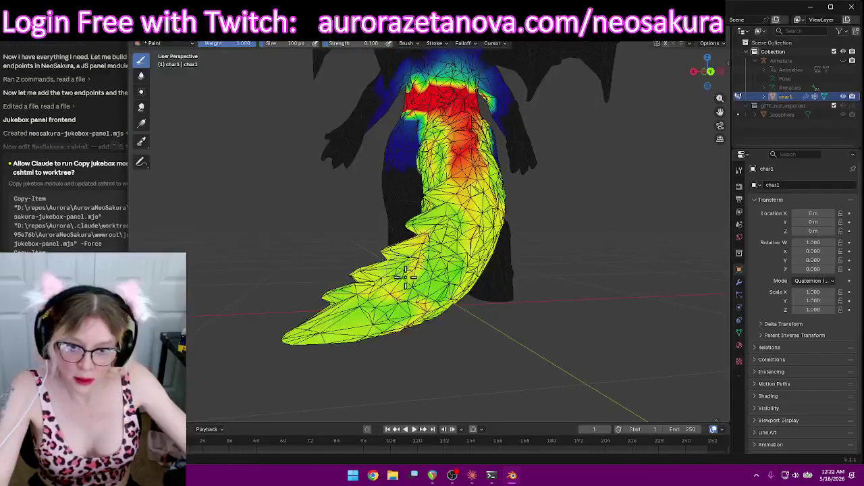
mouse_move(541, 295)
middle_down()
mouse_move(594, 264)
mouse_move(614, 265)
middle_up()
scroll(614, 265, down, 5)
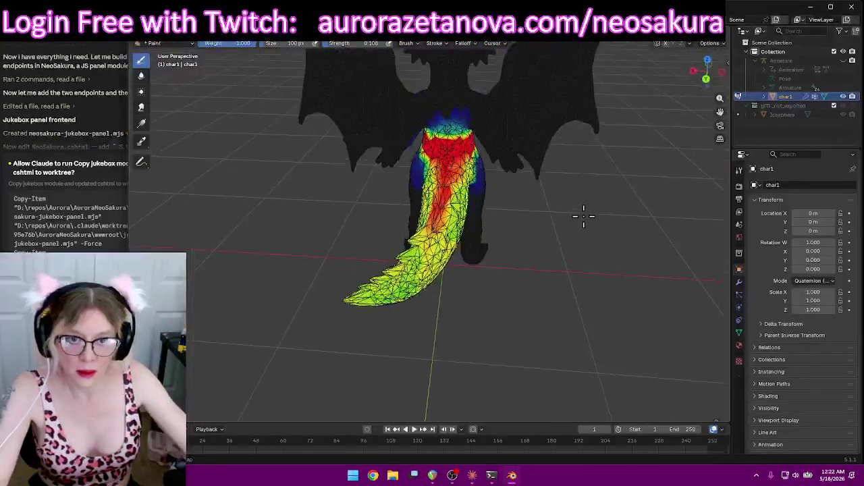
scroll(534, 209, up, 4)
scroll(554, 212, down, 2)
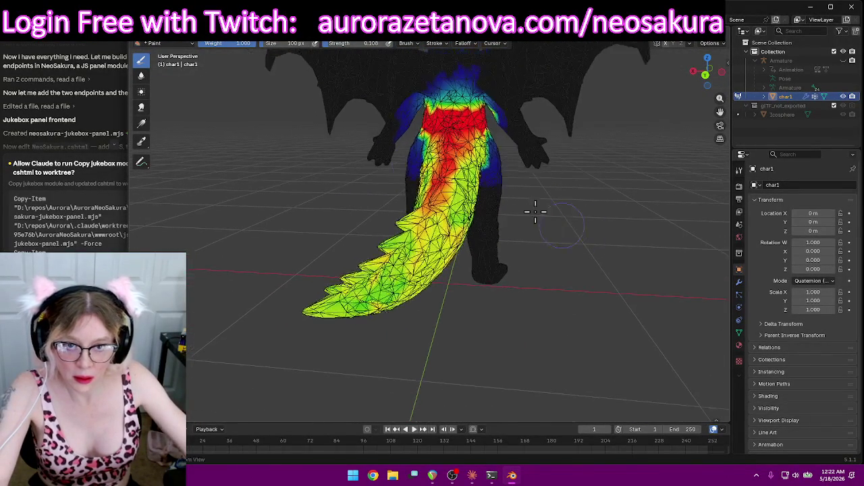
middle_drag(617, 187, 456, 179)
scroll(457, 180, up, 2)
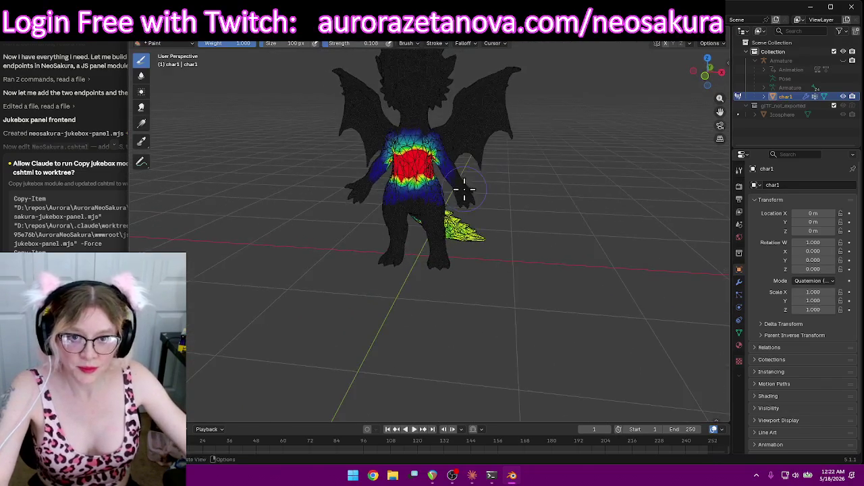
scroll(527, 168, up, 3)
middle_drag(526, 168, 545, 236)
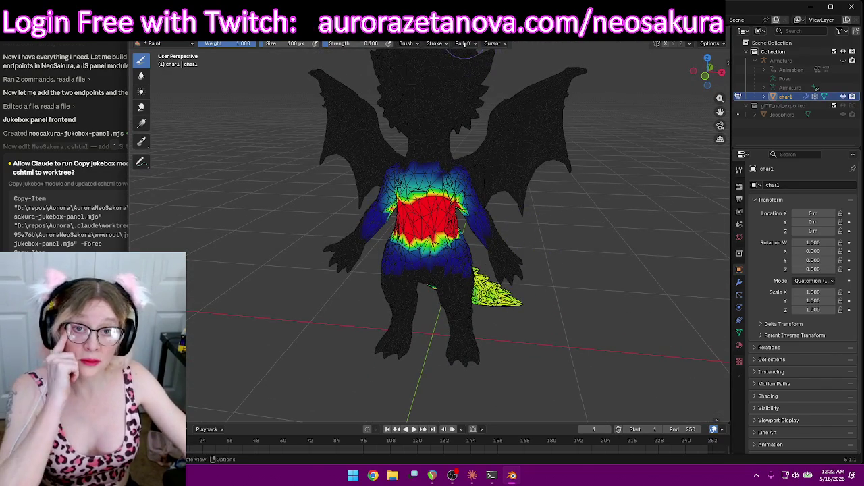
click(439, 43)
Make Spine01 the active vertex group and paint full weight onto the chest
scroll(412, 83, down, 2)
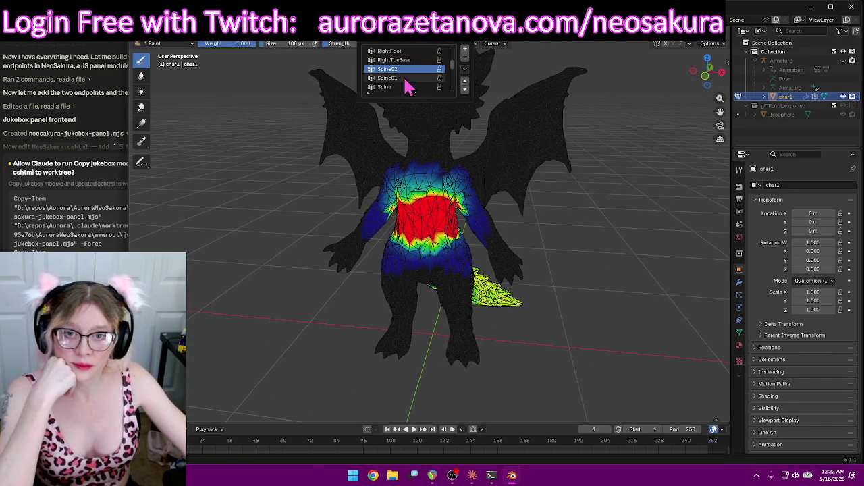
click(405, 79)
middle_drag(560, 209, 599, 228)
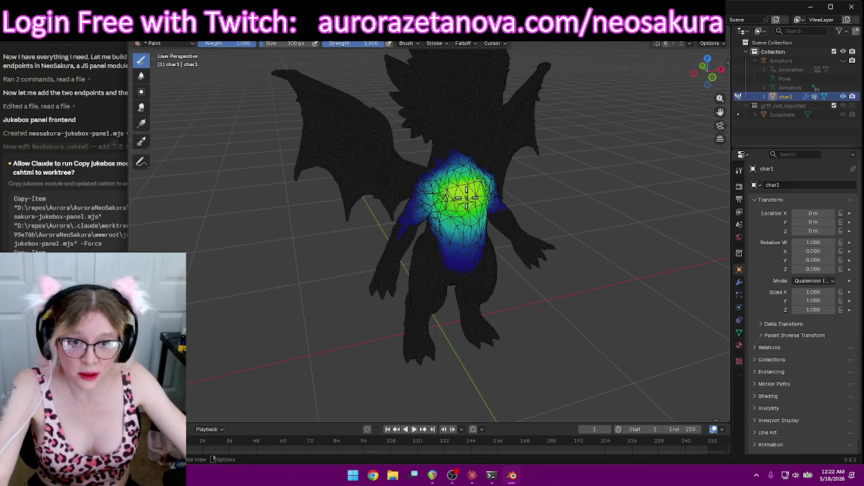
drag(466, 197, 466, 192)
Extend red weight across the upper back, checking from rear and left-side views
middle_drag(588, 199, 557, 195)
scroll(642, 216, up, 2)
mouse_move(643, 216)
middle_down()
mouse_move(453, 205)
mouse_move(482, 203)
middle_up()
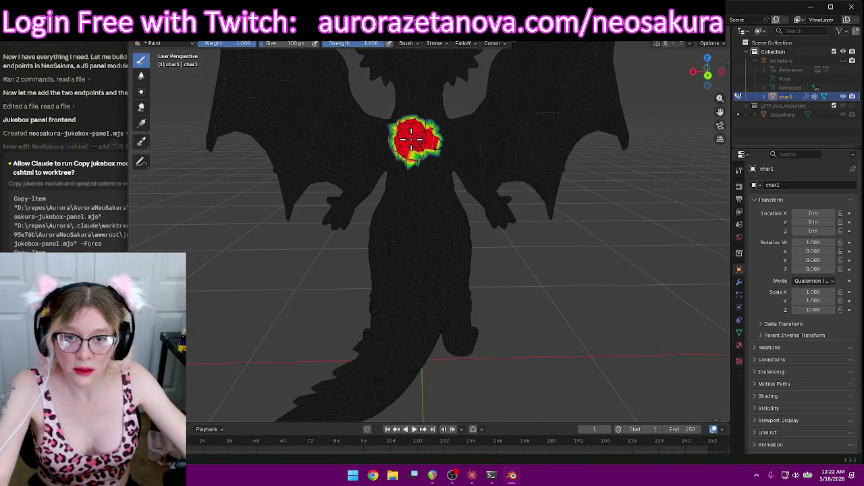
drag(412, 140, 371, 139)
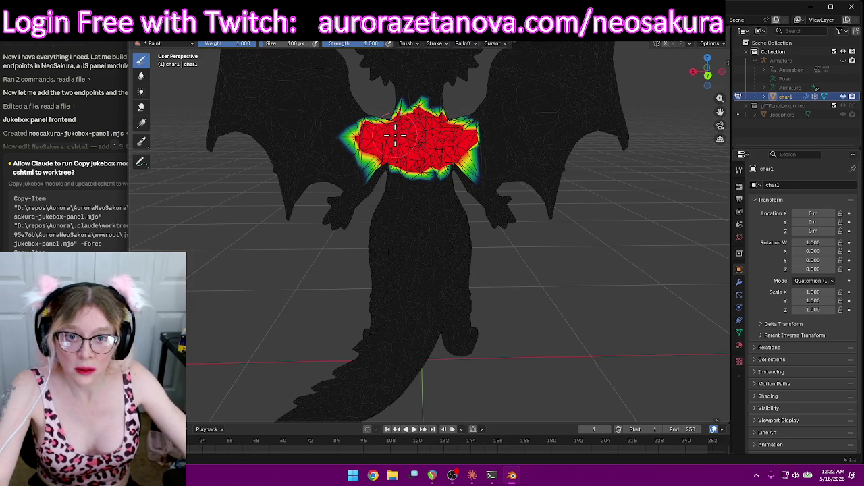
mouse_move(405, 155)
middle_down()
mouse_move(579, 155)
mouse_move(440, 162)
mouse_move(513, 159)
middle_up()
drag(514, 157, 530, 162)
mouse_move(530, 162)
middle_down()
mouse_move(578, 149)
mouse_move(475, 145)
middle_up()
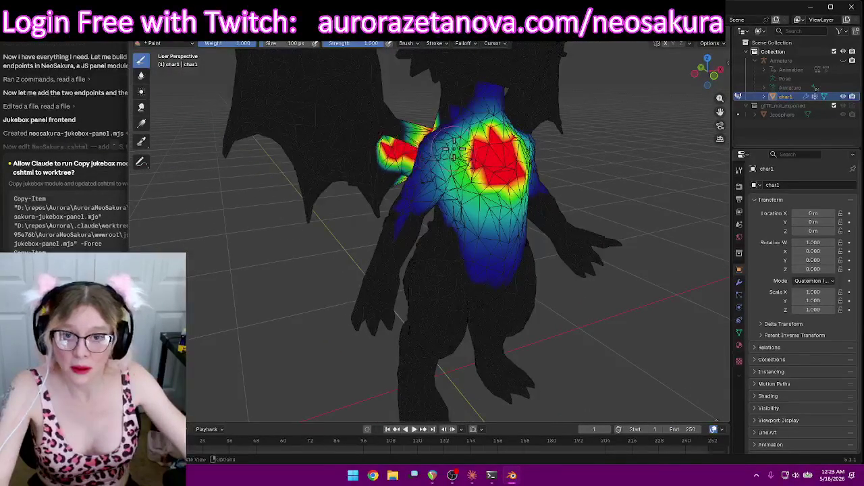
scroll(474, 145, down, 2)
scroll(475, 145, up, 2)
mouse_move(468, 164)
middle_down()
mouse_move(385, 185)
mouse_move(412, 129)
middle_up()
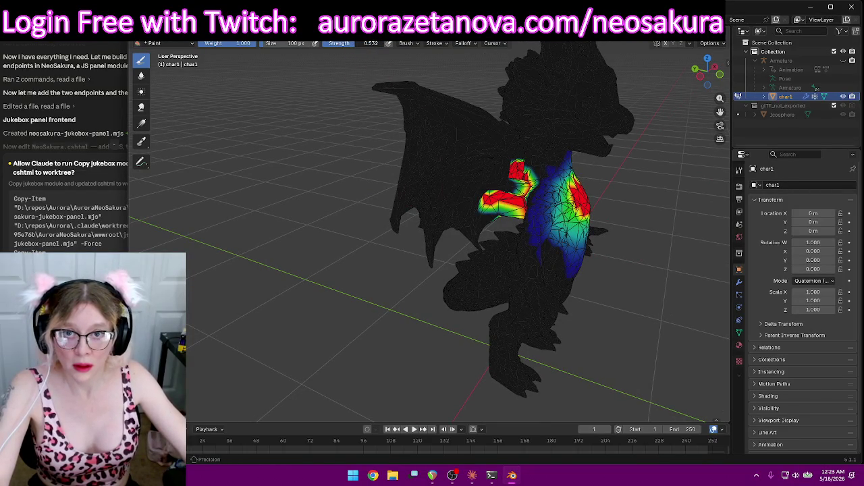
Paint weight over the left wing, from its top to its lower part
middle_drag(642, 353, 487, 274)
mouse_move(437, 266)
mouse_down()
mouse_move(481, 165)
mouse_move(466, 121)
mouse_move(373, 80)
mouse_move(405, 132)
mouse_move(452, 165)
mouse_move(443, 214)
mouse_up()
mouse_move(417, 250)
mouse_down()
mouse_move(409, 162)
mouse_move(375, 194)
mouse_move(513, 220)
mouse_move(489, 247)
mouse_up()
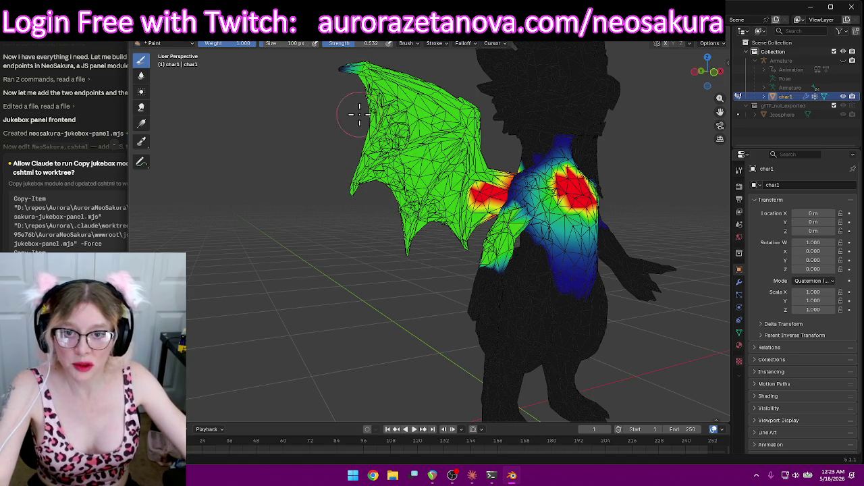
Fill the other wing's membrane to its tip and upper edge, lightening one patch
mouse_move(430, 250)
middle_down()
mouse_move(540, 309)
mouse_move(688, 297)
middle_up()
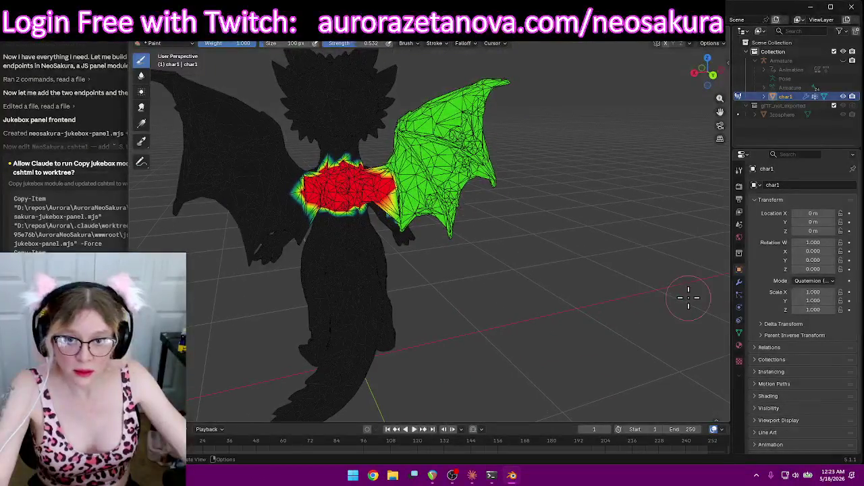
mouse_move(544, 257)
middle_down()
mouse_move(332, 245)
mouse_move(472, 273)
mouse_move(301, 241)
mouse_move(264, 248)
middle_up()
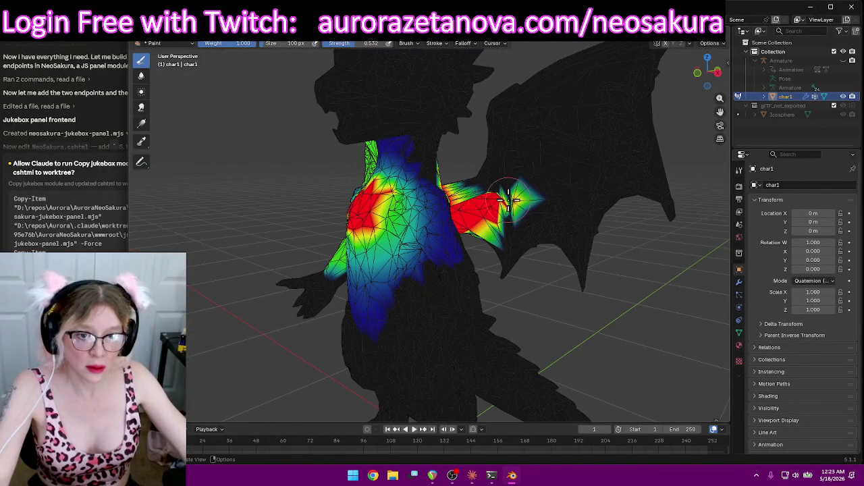
mouse_move(473, 181)
mouse_down()
mouse_move(493, 177)
mouse_move(509, 270)
mouse_move(535, 237)
mouse_up()
mouse_move(584, 282)
mouse_down()
mouse_move(561, 233)
mouse_move(587, 270)
mouse_move(540, 203)
mouse_move(652, 198)
mouse_move(660, 85)
mouse_up()
mouse_move(671, 49)
mouse_down()
mouse_move(541, 61)
mouse_move(489, 124)
mouse_move(503, 174)
mouse_move(629, 106)
mouse_up()
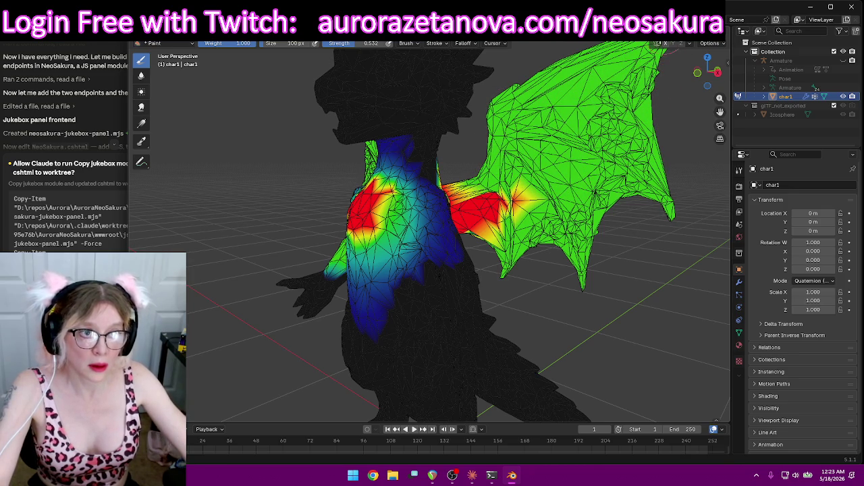
middle_drag(628, 54, 572, 94)
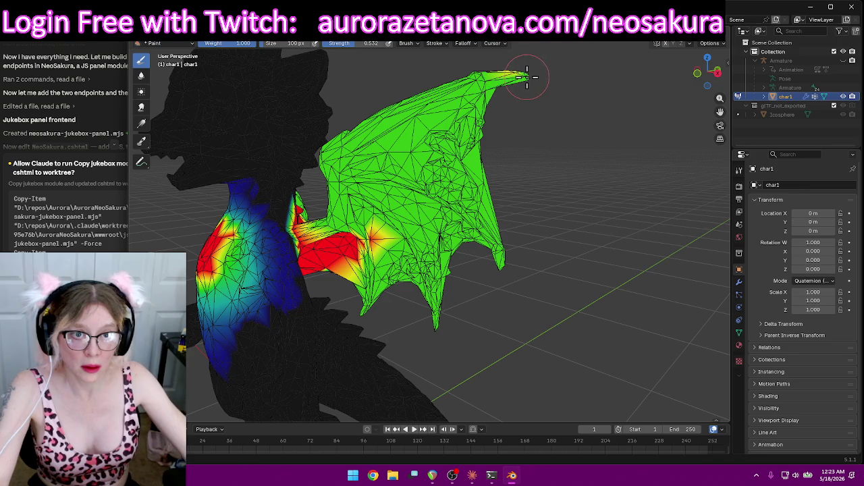
mouse_move(596, 99)
middle_down()
mouse_move(511, 67)
mouse_move(473, 77)
mouse_move(410, 127)
middle_up()
drag(496, 117, 504, 118)
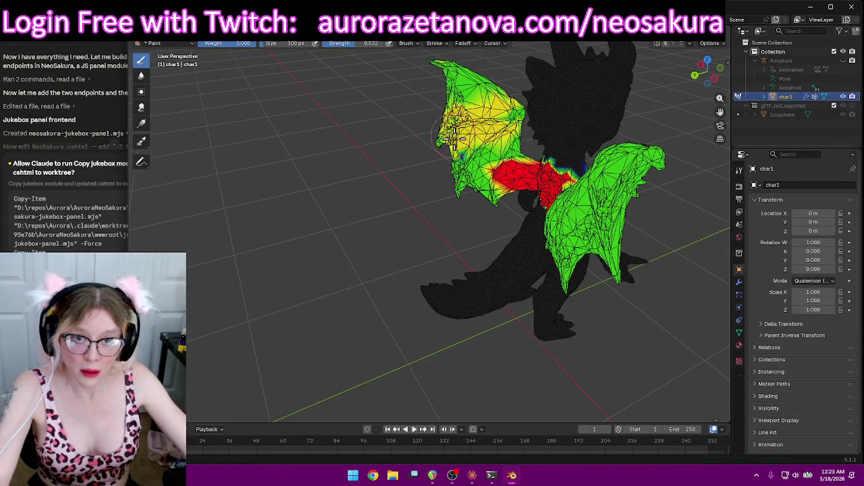
mouse_move(471, 164)
middle_down()
mouse_move(471, 201)
mouse_move(479, 199)
middle_up()
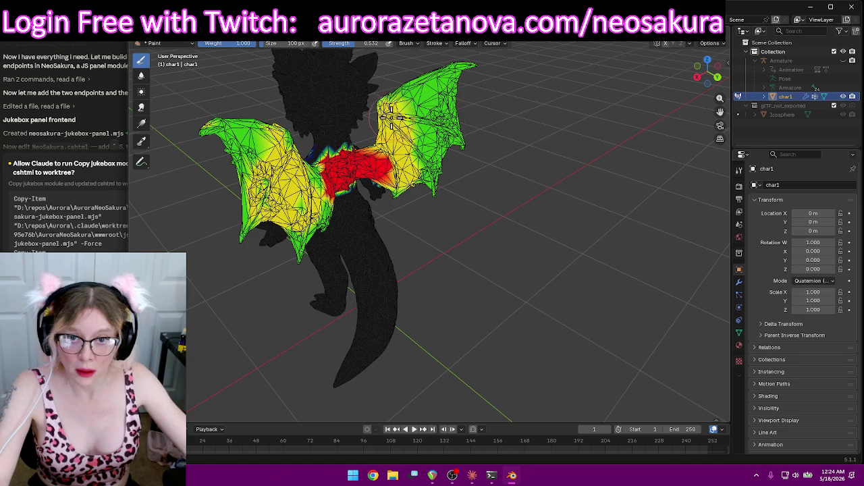
mouse_move(470, 124)
middle_down()
mouse_move(533, 126)
mouse_move(519, 125)
mouse_move(550, 151)
mouse_move(496, 148)
middle_up()
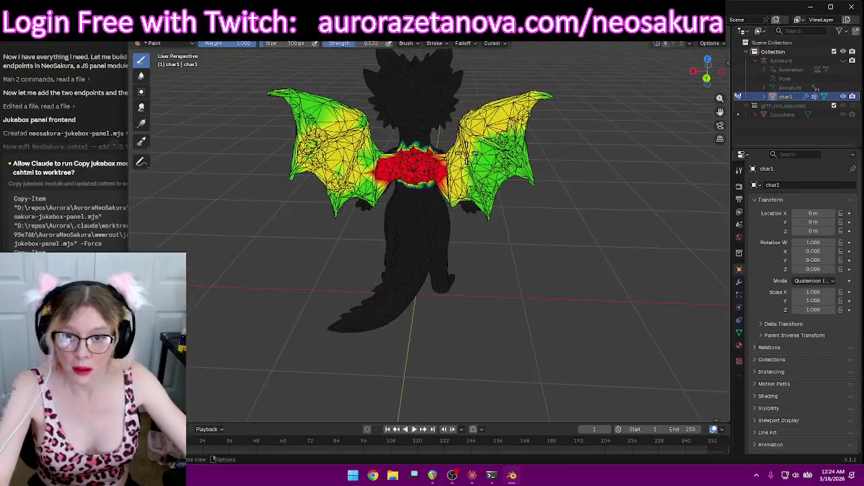
Raise the weights on the wing's upper area and along its upper-left edge
drag(343, 118, 289, 94)
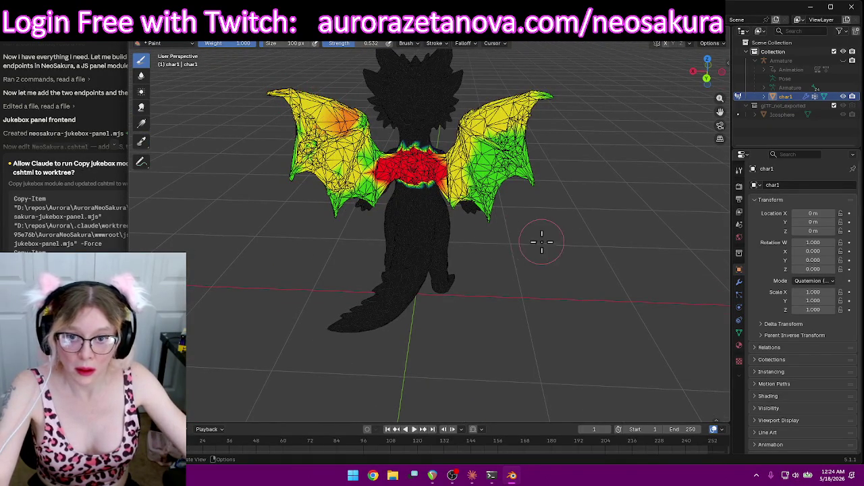
scroll(534, 243, up, 3)
scroll(592, 225, up, 2)
mouse_move(598, 160)
middle_down()
mouse_move(533, 195)
mouse_move(489, 197)
mouse_move(578, 243)
mouse_move(603, 280)
middle_up()
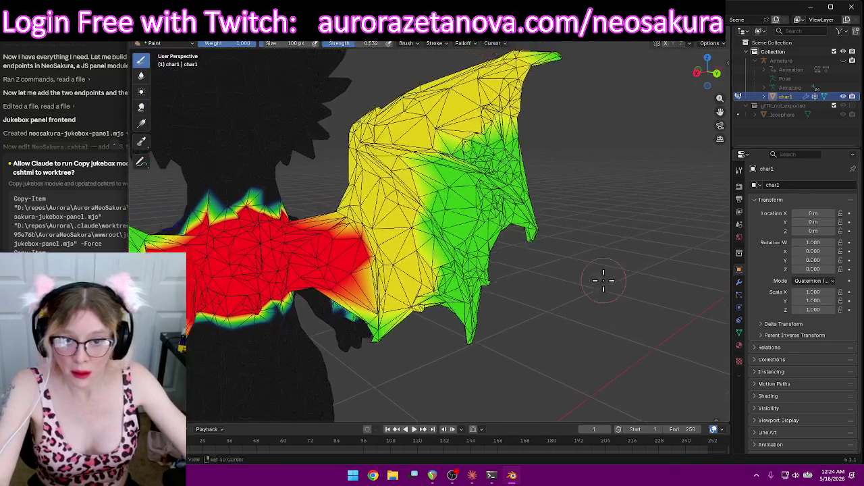
mouse_move(304, 213)
middle_down()
mouse_move(503, 198)
mouse_move(255, 262)
middle_up()
mouse_move(257, 263)
mouse_down()
mouse_move(297, 176)
mouse_move(295, 149)
mouse_up()
mouse_move(289, 238)
mouse_down()
mouse_move(286, 145)
mouse_move(280, 156)
mouse_up()
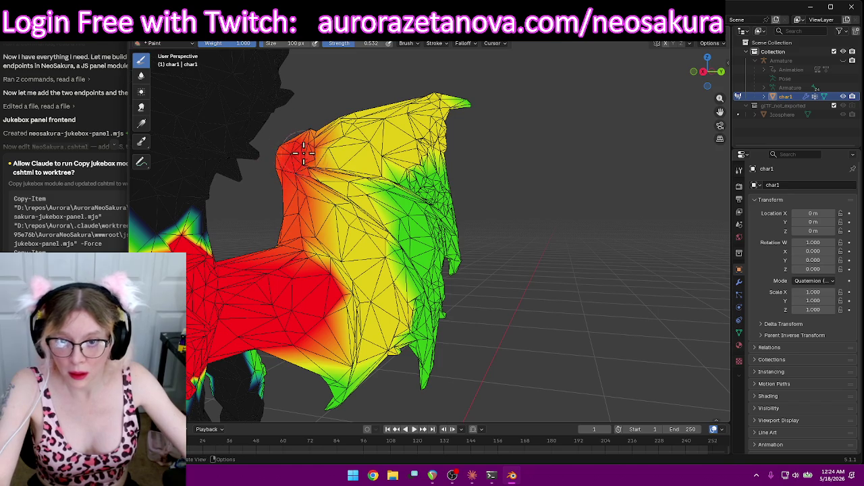
drag(295, 205, 304, 208)
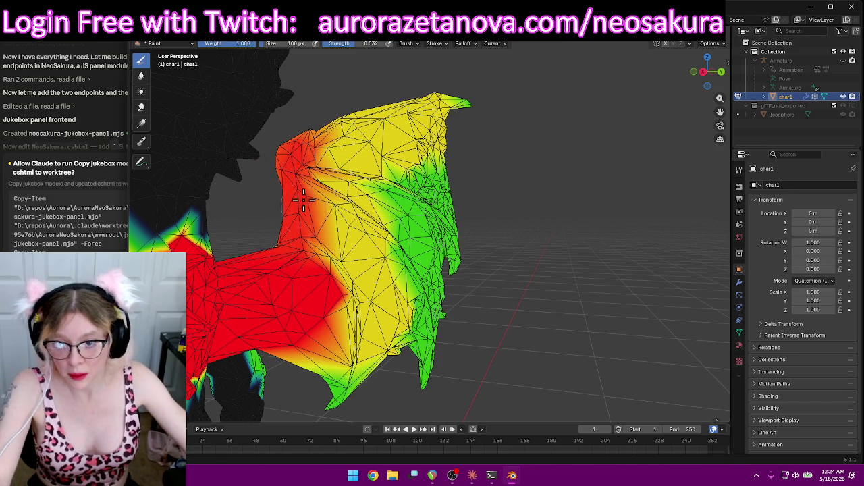
Paint heavier weight along the top edge, toward the wing centre and lower fold
mouse_move(321, 130)
mouse_down()
mouse_move(469, 96)
mouse_move(301, 142)
mouse_up()
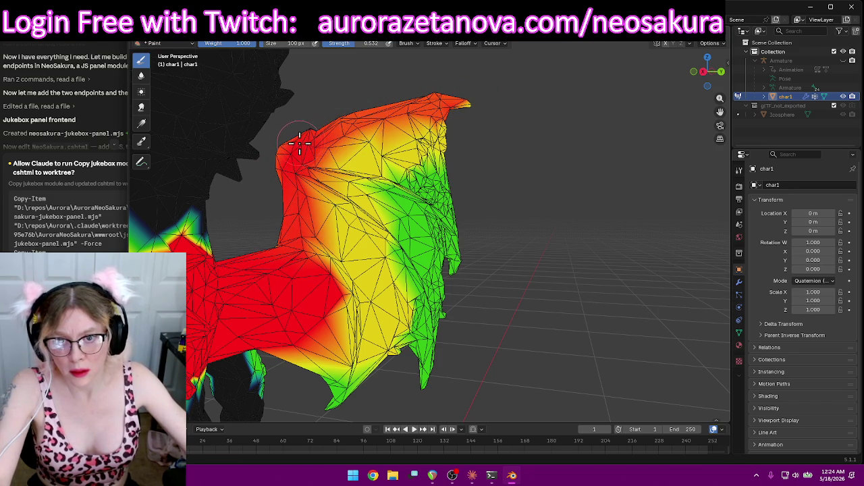
scroll(307, 172, up, 2)
scroll(281, 152, up, 1)
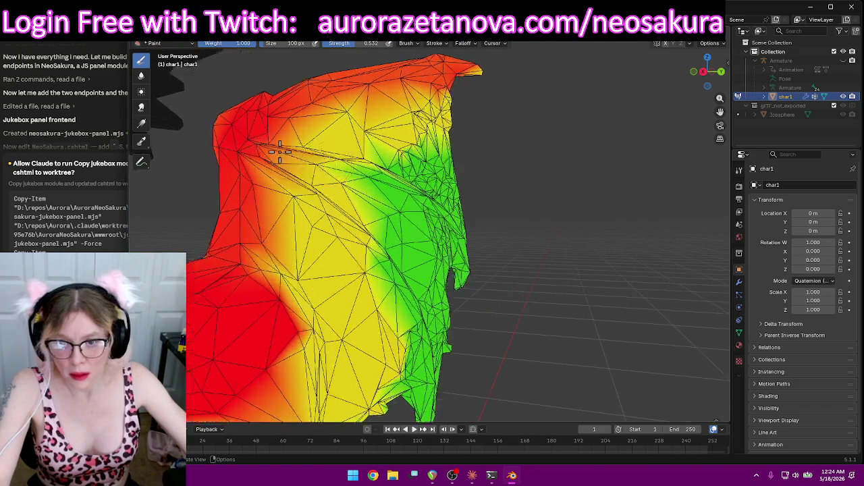
mouse_move(270, 150)
mouse_down()
mouse_move(331, 154)
mouse_move(411, 181)
mouse_move(333, 157)
mouse_up()
drag(252, 160, 392, 269)
drag(419, 307, 328, 200)
Spread heavier weight across the wing and raise the green tip to yellow
middle_drag(483, 242, 490, 155)
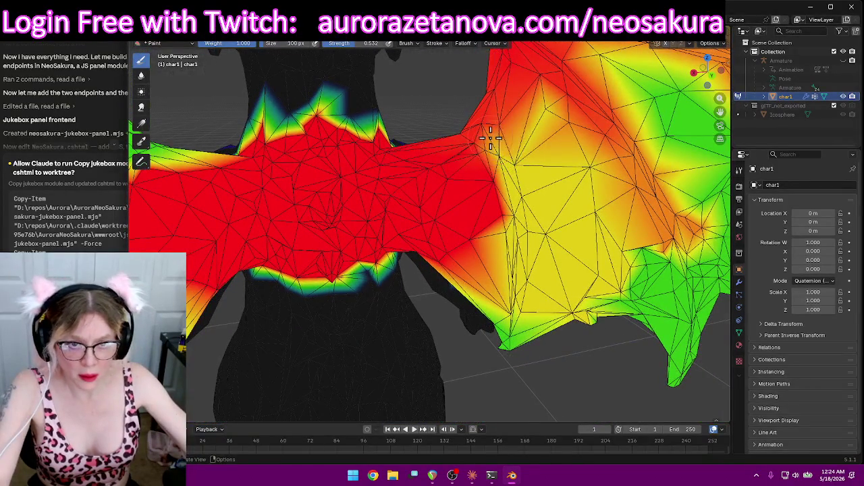
mouse_move(490, 156)
mouse_down()
mouse_move(505, 290)
mouse_move(501, 353)
mouse_up()
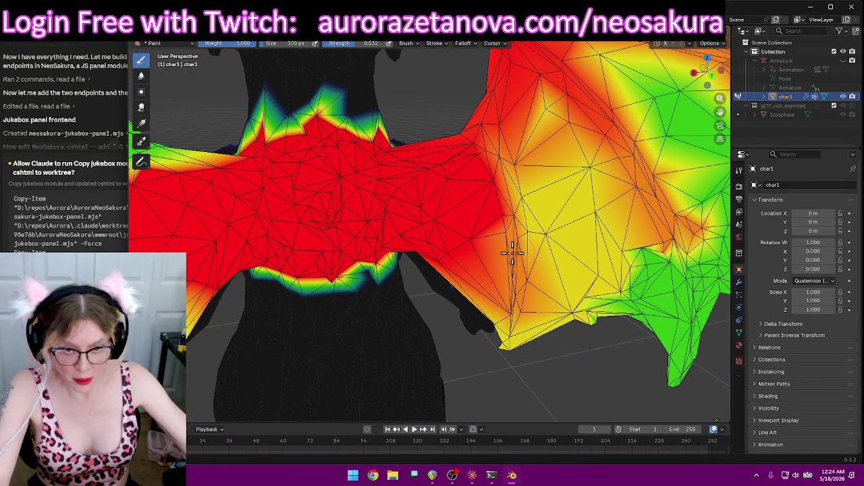
drag(512, 255, 503, 180)
mouse_move(492, 143)
mouse_down()
mouse_move(513, 261)
mouse_move(507, 333)
mouse_up()
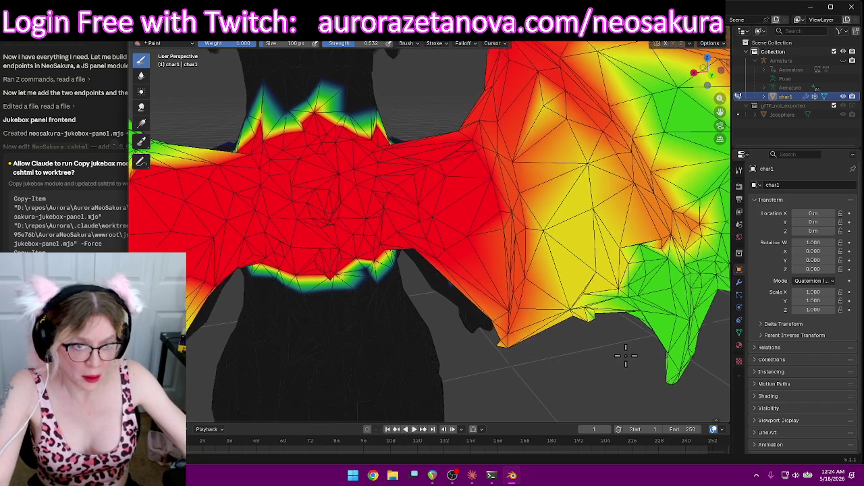
middle_drag(629, 358, 573, 357)
mouse_move(574, 357)
mouse_down()
mouse_move(547, 250)
mouse_move(557, 329)
mouse_move(543, 216)
mouse_up()
drag(511, 155, 485, 113)
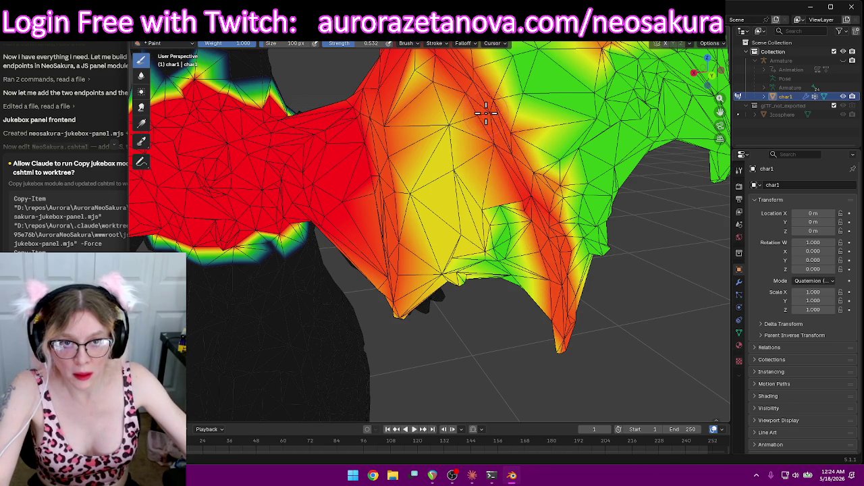
Paint weight down toward the wing tip and strengthen the upper-right edge
middle_drag(627, 128, 497, 187)
middle_drag(620, 142, 525, 149)
drag(524, 149, 614, 255)
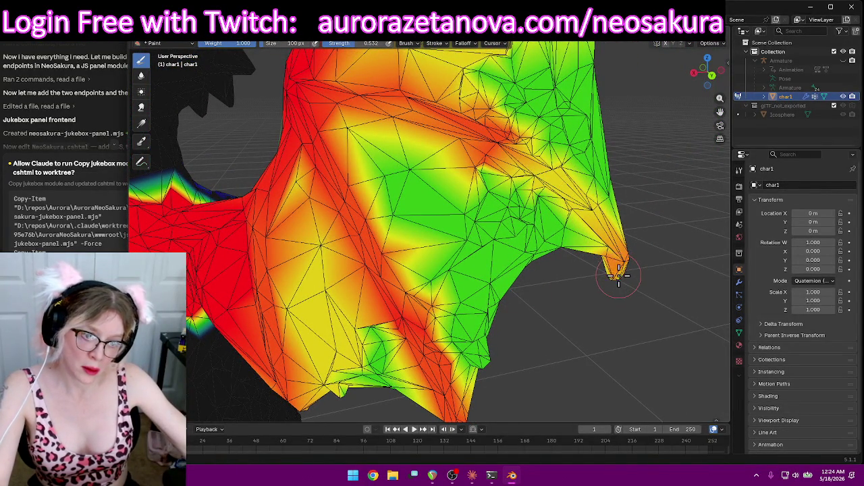
mouse_move(612, 255)
mouse_down()
mouse_move(533, 162)
mouse_move(432, 112)
mouse_up()
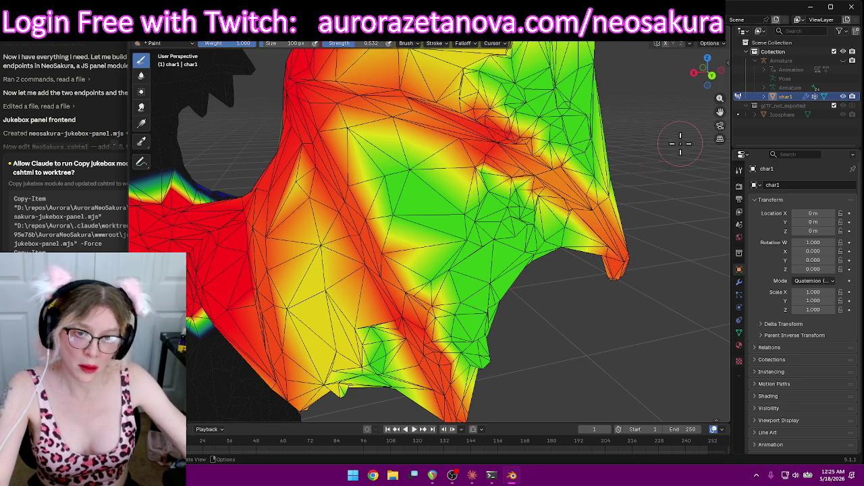
scroll(685, 152, down, 3)
mouse_move(656, 120)
middle_down()
mouse_move(588, 67)
mouse_move(609, 135)
mouse_move(577, 176)
mouse_move(588, 180)
mouse_move(473, 169)
middle_up()
scroll(372, 158, up, 5)
scroll(387, 171, up, 2)
scroll(387, 172, down, 5)
middle_drag(560, 232, 575, 212)
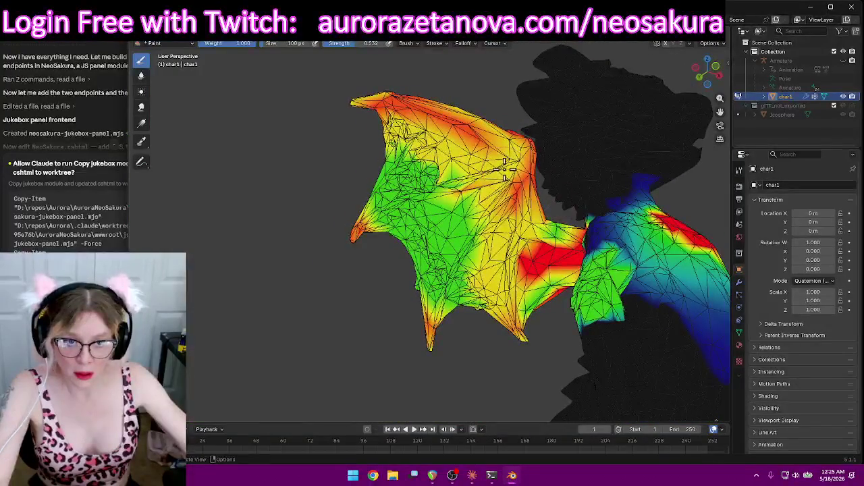
Undo one stroke and repaint heavier weight down the wing's middle and upper area
drag(513, 166, 357, 228)
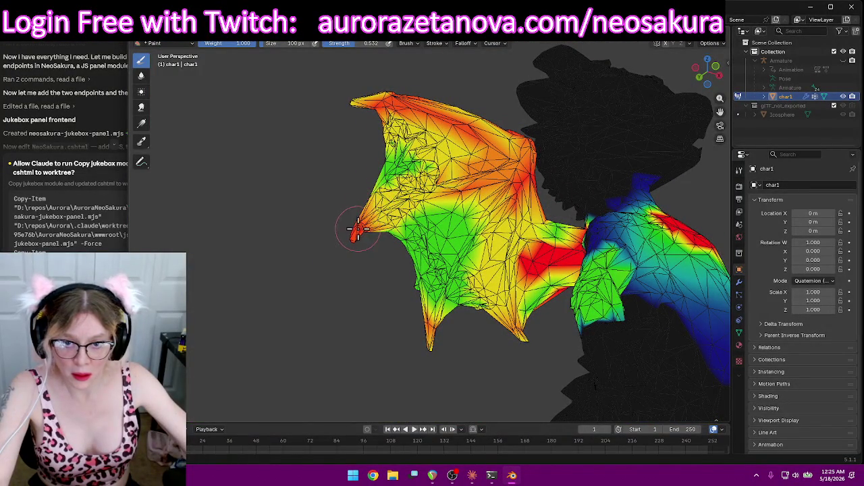
scroll(506, 192, up, 4)
scroll(544, 206, down, 3)
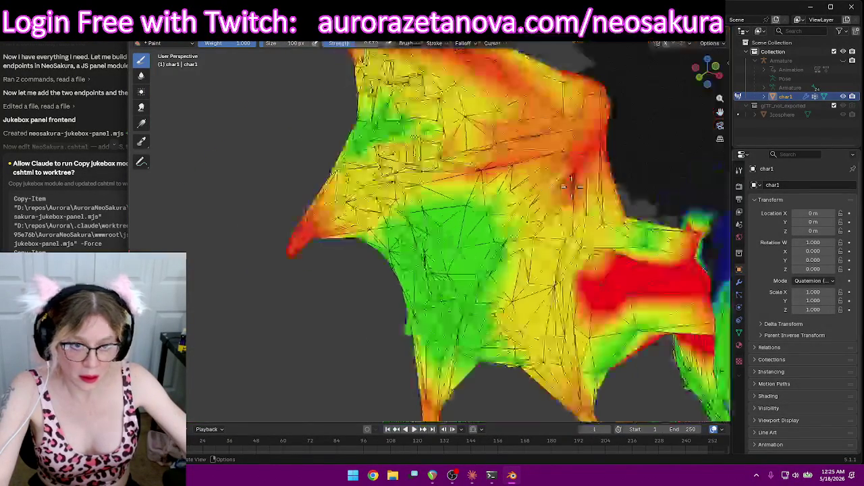
middle_drag(545, 206, 614, 235)
scroll(614, 235, up, 2)
key(ctrl+z)
mouse_move(505, 131)
mouse_down()
mouse_move(471, 183)
mouse_move(463, 290)
mouse_move(479, 381)
mouse_up()
mouse_move(469, 264)
mouse_down()
mouse_move(498, 145)
mouse_move(534, 81)
mouse_move(482, 146)
mouse_move(472, 195)
mouse_move(577, 124)
mouse_up()
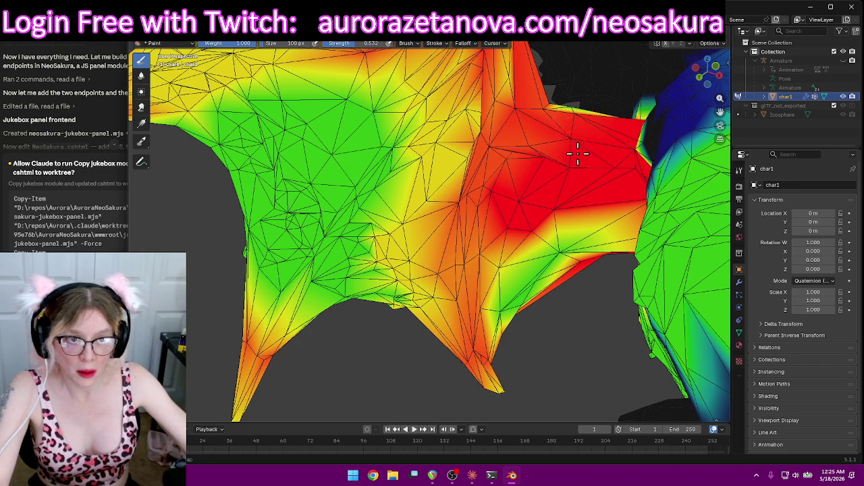
Deepen the red weight band and spread orange-red toward the lower-left tip
middle_drag(575, 151, 558, 200)
middle_drag(454, 362, 536, 281)
mouse_move(531, 282)
mouse_down()
mouse_move(551, 207)
mouse_move(223, 223)
mouse_up()
mouse_move(223, 223)
middle_down()
mouse_move(364, 199)
mouse_move(291, 193)
middle_up()
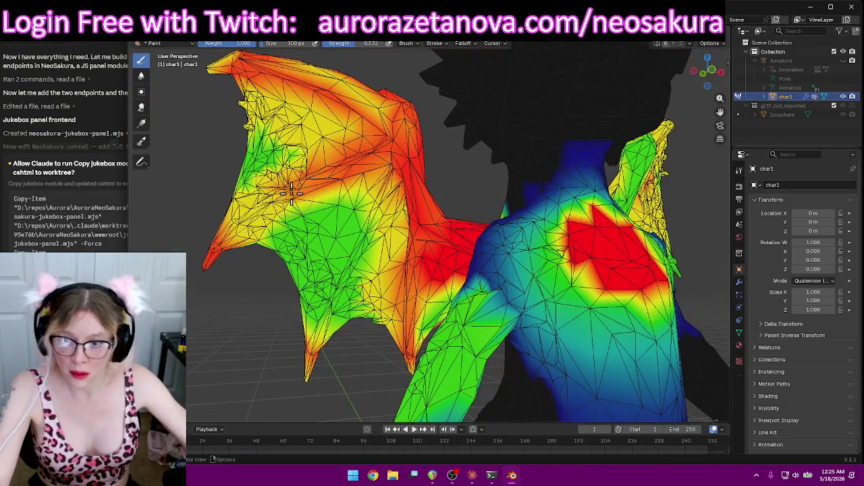
drag(291, 193, 229, 236)
middle_drag(369, 213, 394, 142)
scroll(393, 142, up, 5)
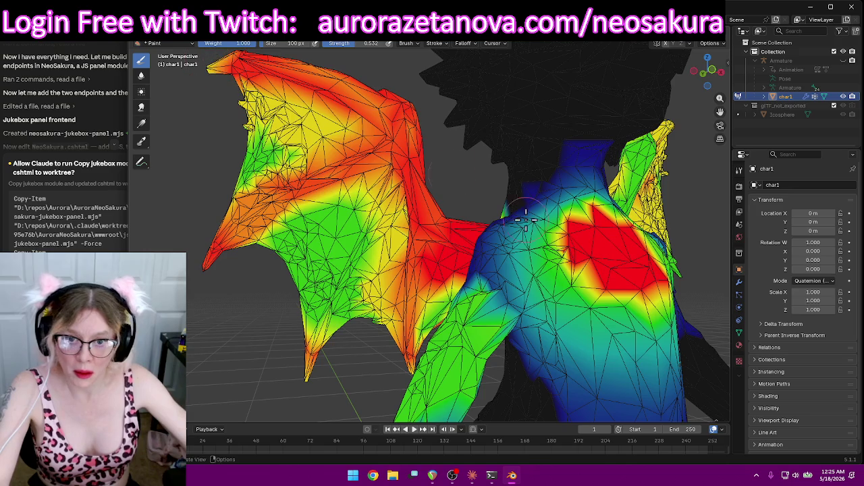
Soften the wing root and deepen the upper edge and wing tip to red
middle_drag(451, 174, 373, 272)
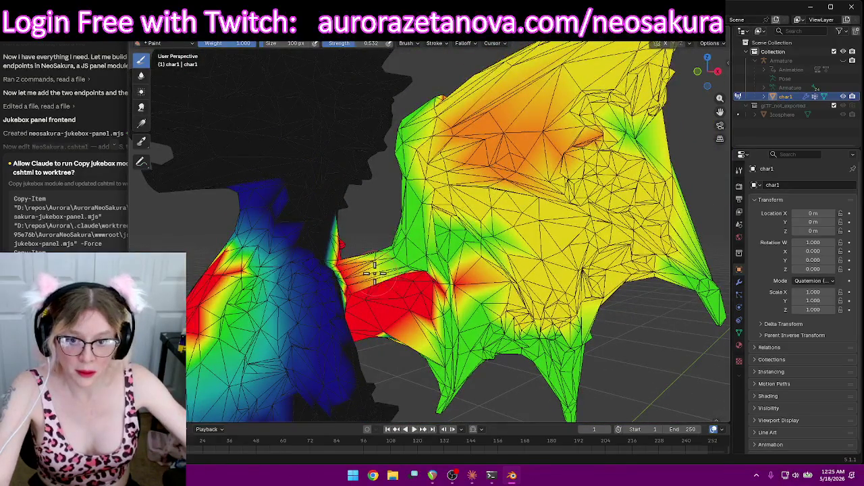
mouse_move(375, 272)
mouse_down()
mouse_move(407, 248)
mouse_move(400, 241)
mouse_move(413, 269)
mouse_move(405, 175)
mouse_move(414, 161)
mouse_up()
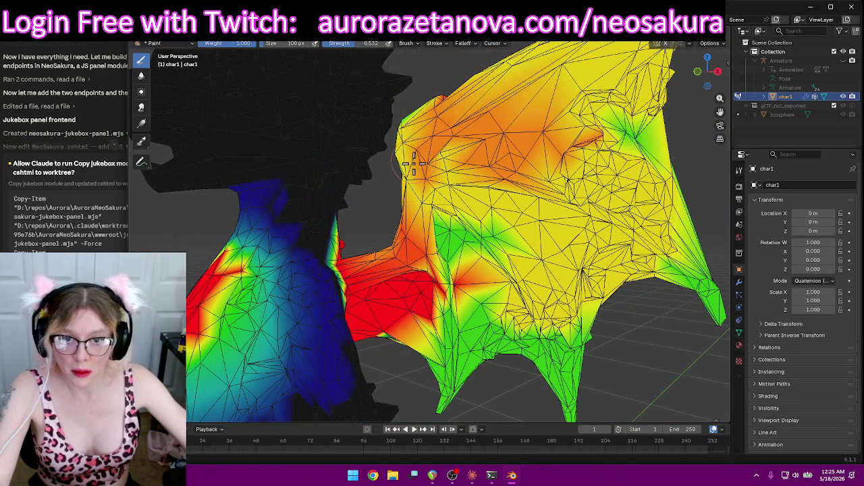
drag(407, 192, 430, 110)
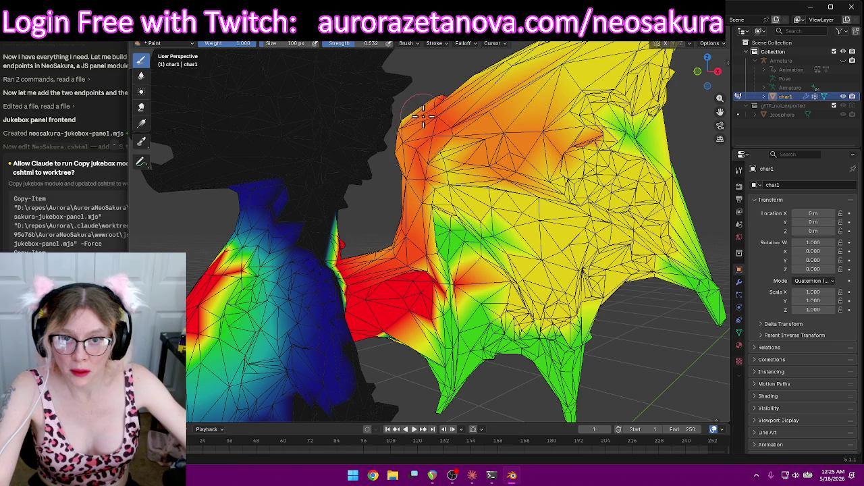
middle_drag(442, 117, 582, 222)
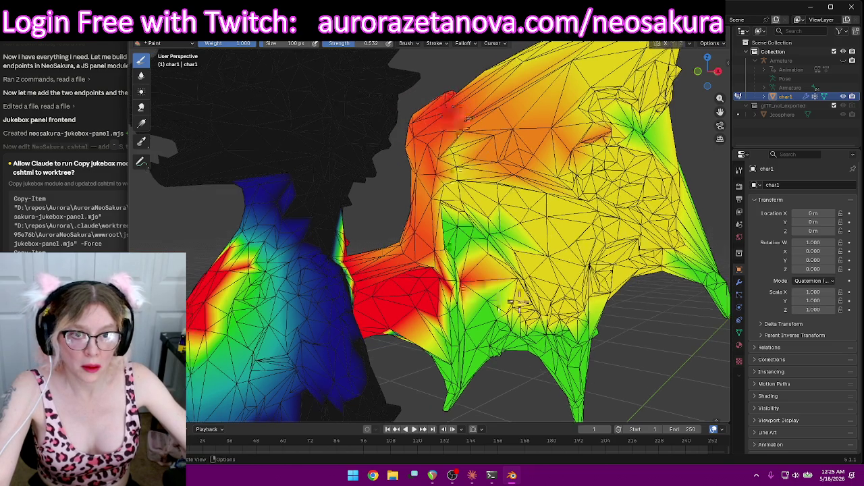
mouse_move(402, 208)
mouse_down()
mouse_move(525, 170)
mouse_move(608, 115)
mouse_move(495, 139)
mouse_up()
mouse_move(396, 201)
mouse_down()
mouse_move(463, 170)
mouse_move(569, 157)
mouse_up()
mouse_move(628, 105)
mouse_down()
mouse_move(633, 118)
mouse_move(434, 158)
mouse_up()
middle_drag(642, 178, 527, 108)
drag(527, 108, 514, 94)
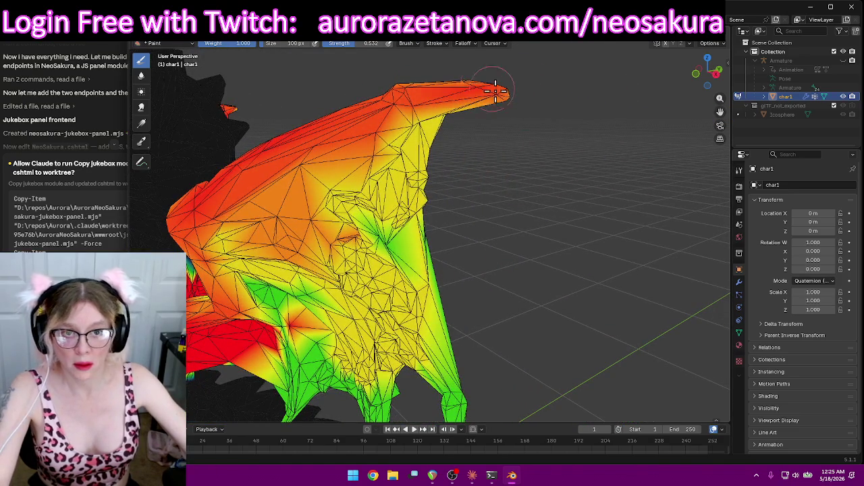
Deepen the weight on the wing tip, the wing centre and the lower-right spike
mouse_move(513, 94)
middle_down()
mouse_move(527, 138)
mouse_move(498, 106)
mouse_move(519, 176)
mouse_move(482, 126)
mouse_move(477, 141)
mouse_move(506, 154)
mouse_move(427, 282)
middle_up()
mouse_move(381, 116)
mouse_down()
mouse_move(370, 292)
mouse_move(392, 222)
mouse_move(381, 135)
mouse_move(385, 236)
mouse_move(367, 227)
mouse_up()
drag(380, 107, 368, 122)
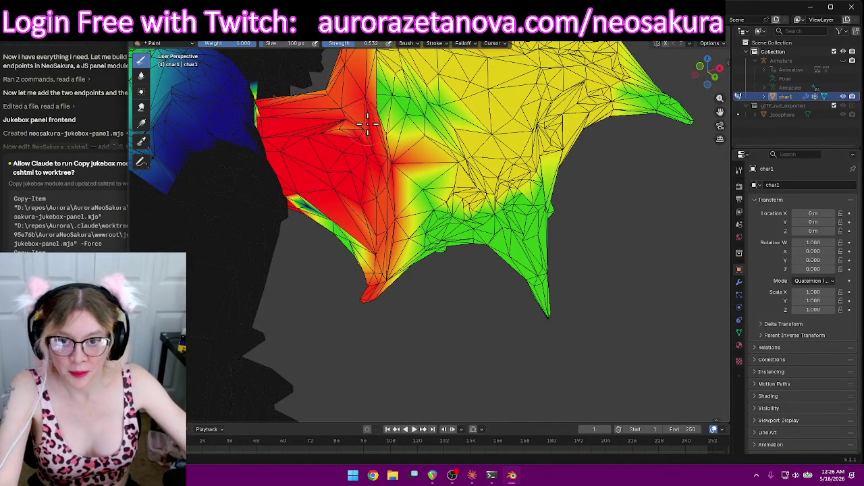
drag(411, 75, 513, 249)
mouse_move(544, 306)
mouse_down()
mouse_move(540, 249)
mouse_move(495, 200)
mouse_move(521, 251)
mouse_up()
mouse_move(429, 97)
mouse_down()
mouse_move(466, 175)
mouse_move(427, 100)
mouse_up()
Paint a red band of weight across the middle of the wing
mouse_move(428, 98)
middle_down()
mouse_move(443, 131)
mouse_move(397, 179)
middle_up()
mouse_move(395, 155)
mouse_down()
mouse_move(405, 192)
mouse_move(430, 114)
mouse_up()
mouse_move(427, 144)
mouse_down()
mouse_move(527, 189)
mouse_move(405, 140)
mouse_move(611, 227)
mouse_move(472, 145)
mouse_move(653, 284)
mouse_move(637, 290)
mouse_move(642, 278)
mouse_up()
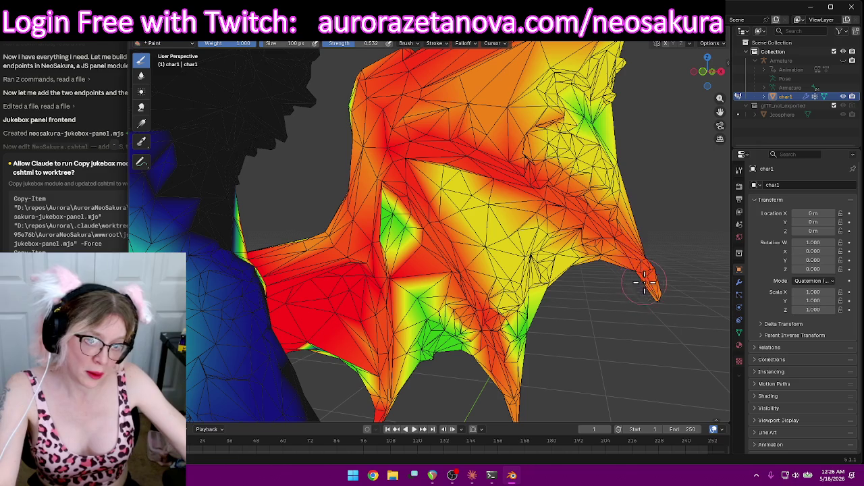
mouse_move(643, 275)
middle_down()
mouse_move(577, 225)
mouse_move(559, 179)
mouse_move(537, 191)
mouse_move(432, 189)
mouse_move(353, 208)
mouse_move(545, 231)
mouse_move(549, 195)
mouse_move(466, 277)
mouse_move(498, 178)
mouse_move(500, 209)
middle_up()
scroll(466, 277, up, 2)
Raise weight along the wing-body junction and upper edge, with diagonal orange-red bands down to the lower tip
drag(474, 363, 489, 259)
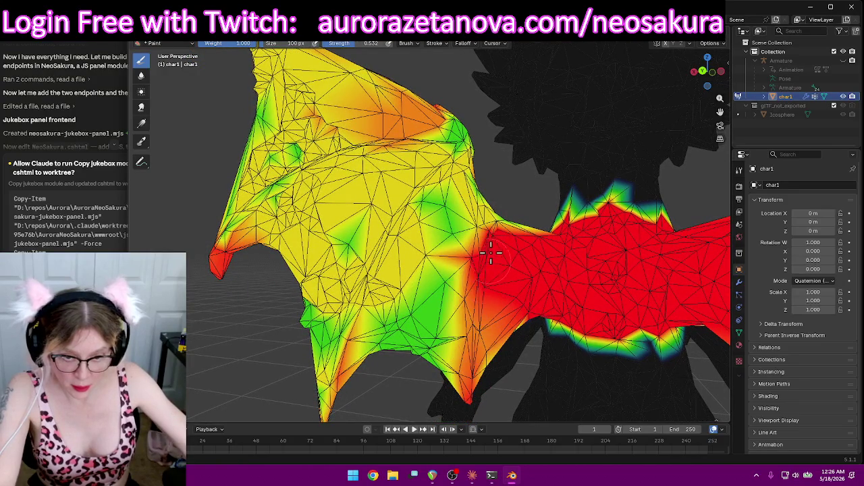
drag(510, 220, 496, 221)
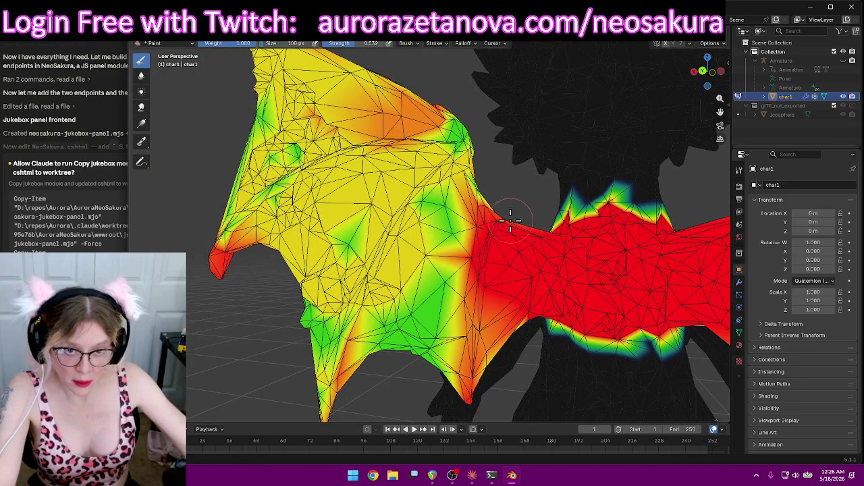
drag(474, 166, 450, 115)
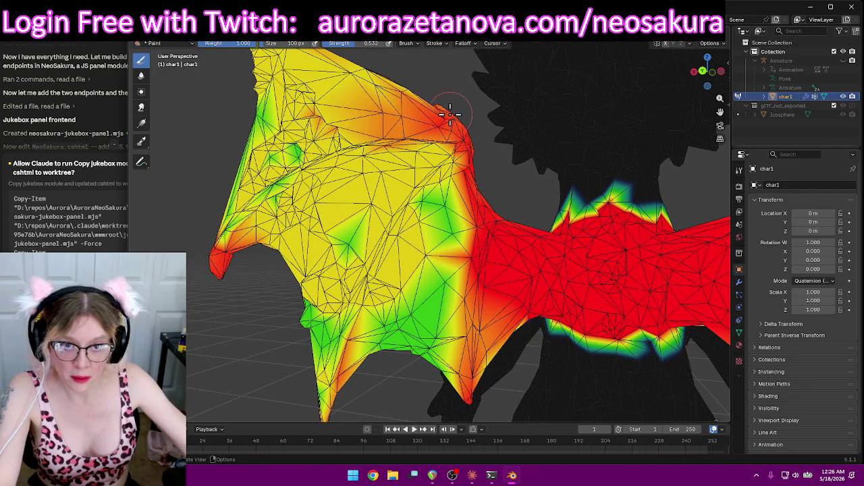
mouse_move(449, 156)
mouse_down()
mouse_move(371, 283)
mouse_move(358, 341)
mouse_up()
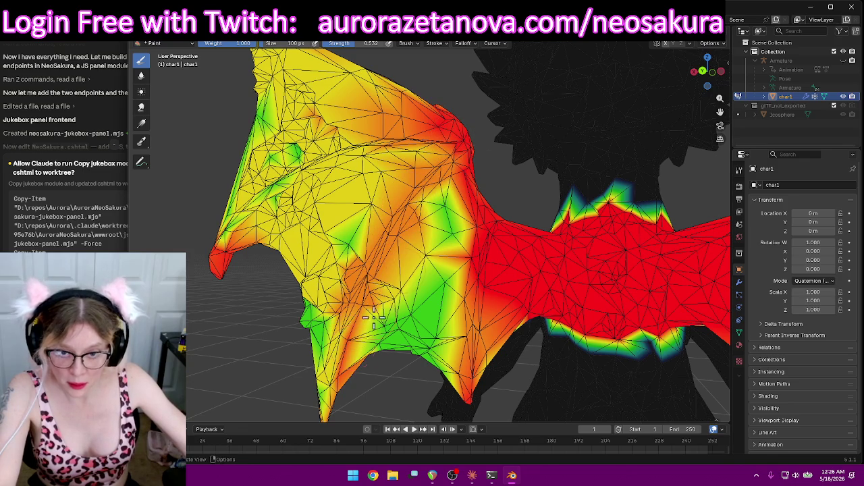
mouse_move(457, 146)
mouse_down()
mouse_move(392, 210)
mouse_move(371, 263)
mouse_move(405, 216)
mouse_move(376, 232)
mouse_move(335, 381)
mouse_up()
drag(349, 349, 328, 388)
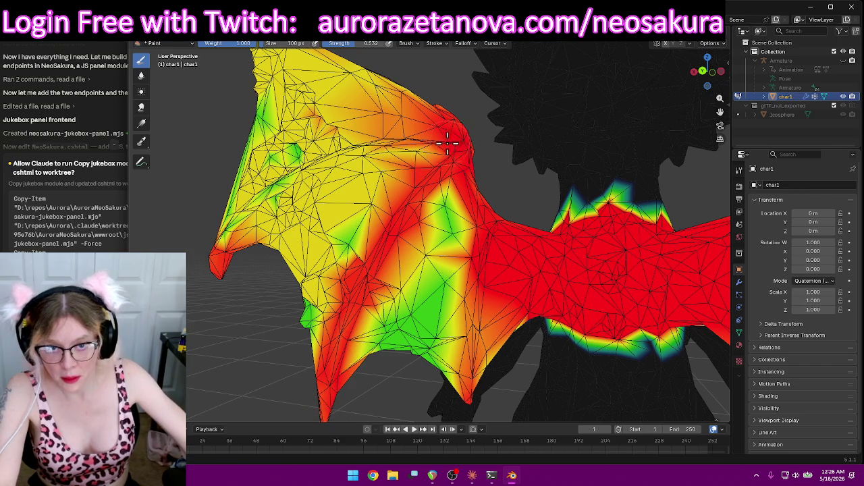
Paint the upper wing redder, carrying heavier weight down to the left wing tip
drag(452, 143, 365, 142)
drag(436, 142, 317, 148)
drag(385, 145, 318, 159)
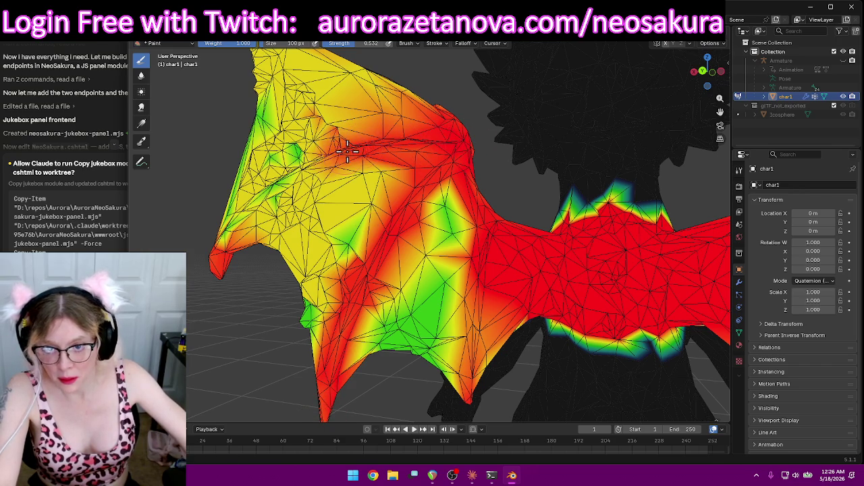
drag(344, 131, 276, 189)
mouse_move(358, 145)
mouse_down()
mouse_move(286, 182)
mouse_move(230, 233)
mouse_up()
drag(280, 165, 226, 235)
Raise the weight along the wing's upper edge out to the tip
middle_drag(384, 98, 464, 170)
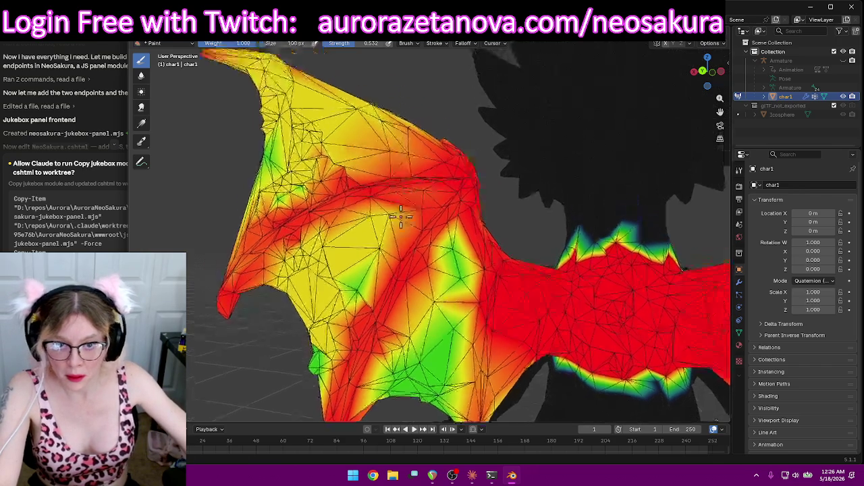
mouse_move(391, 144)
mouse_down()
mouse_move(258, 88)
mouse_move(338, 108)
mouse_move(405, 142)
mouse_move(485, 208)
mouse_up()
scroll(571, 232, down, 3)
scroll(513, 189, down, 5)
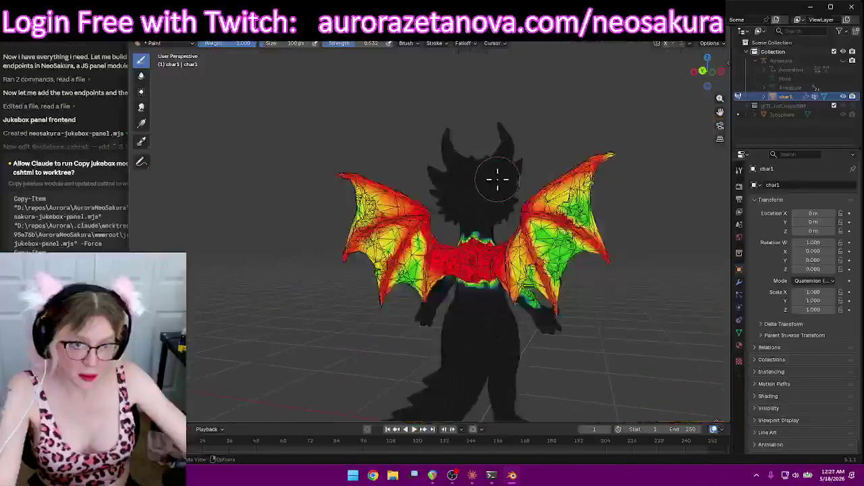
From a side view, paint weight along the wing membrane
scroll(547, 195, up, 3)
mouse_move(498, 178)
middle_down()
mouse_move(547, 195)
mouse_move(598, 185)
middle_up()
scroll(585, 231, down, 3)
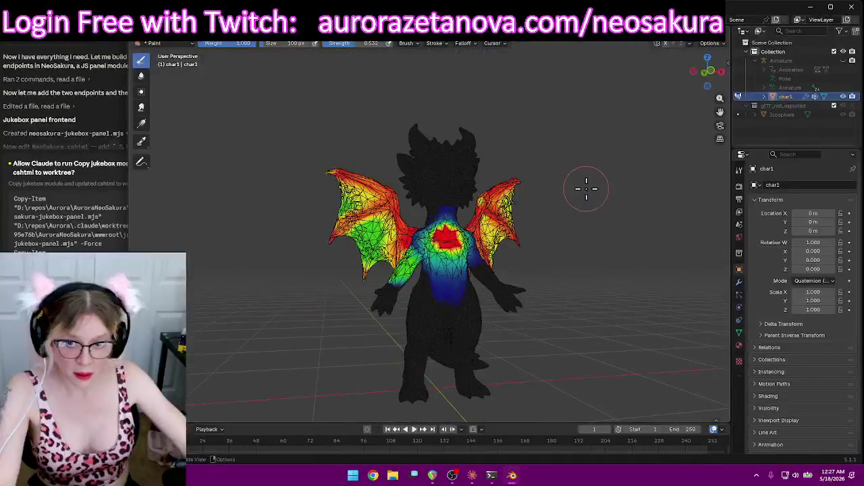
middle_drag(585, 232, 506, 229)
scroll(480, 228, up, 5)
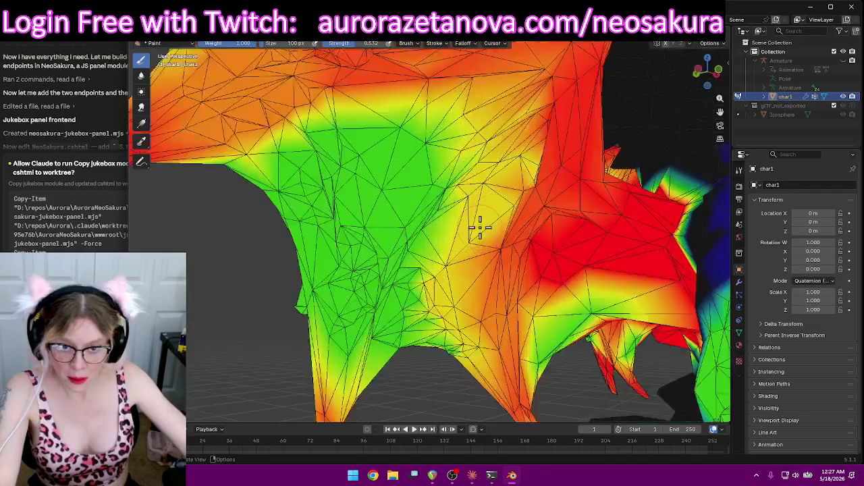
drag(516, 116, 464, 164)
mouse_move(517, 120)
mouse_down()
mouse_move(463, 173)
mouse_move(356, 328)
mouse_up()
Carry full weight down to the lower spike tips and leftward across the wing
drag(399, 235, 346, 399)
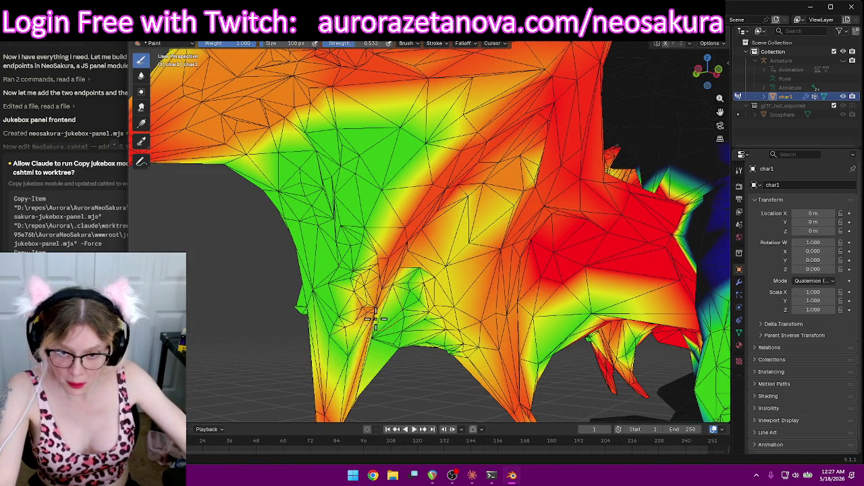
drag(395, 246, 346, 398)
scroll(415, 260, down, 3)
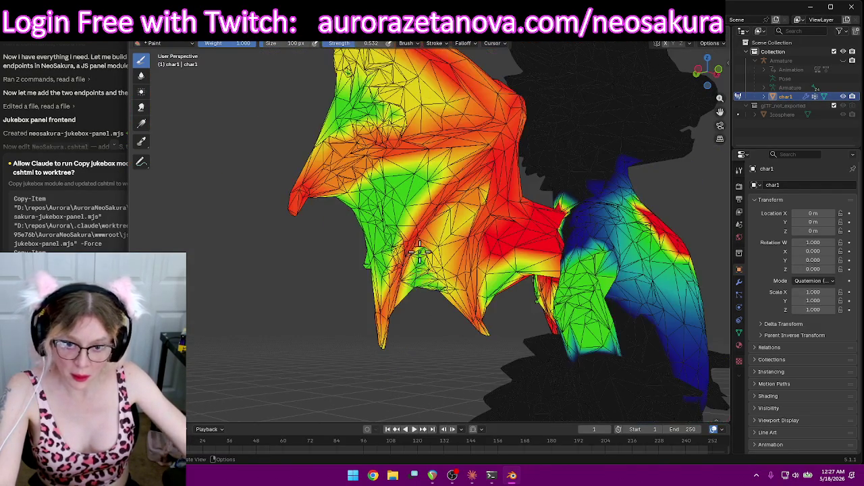
drag(408, 250, 358, 368)
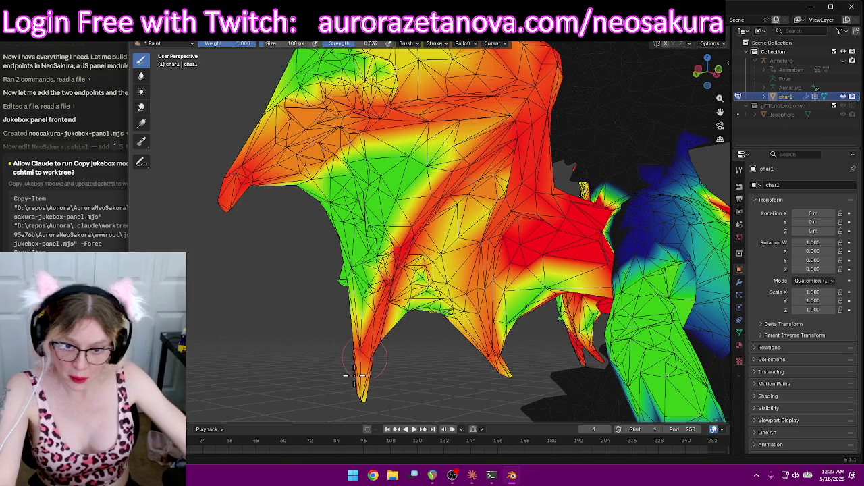
drag(372, 108, 275, 143)
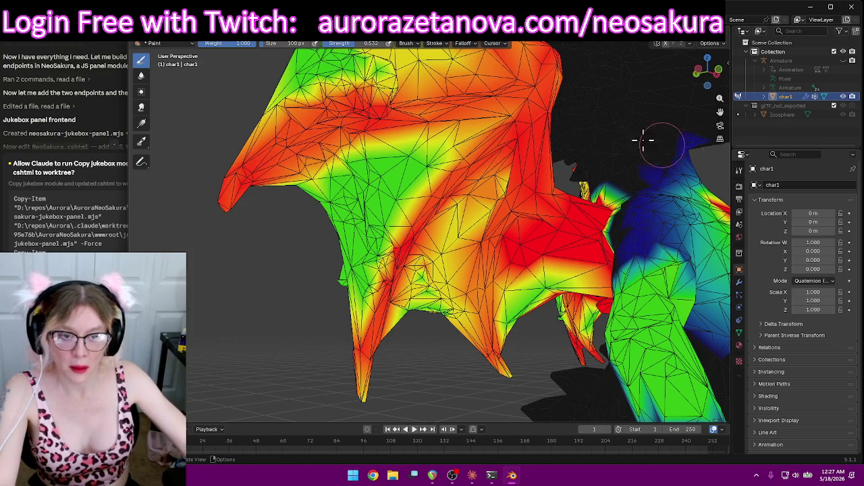
scroll(517, 132, down, 5)
Switch to the back view (Ctrl+Numpad 1) to check both wings
mouse_move(701, 155)
middle_down()
mouse_move(614, 164)
mouse_move(642, 179)
middle_up()
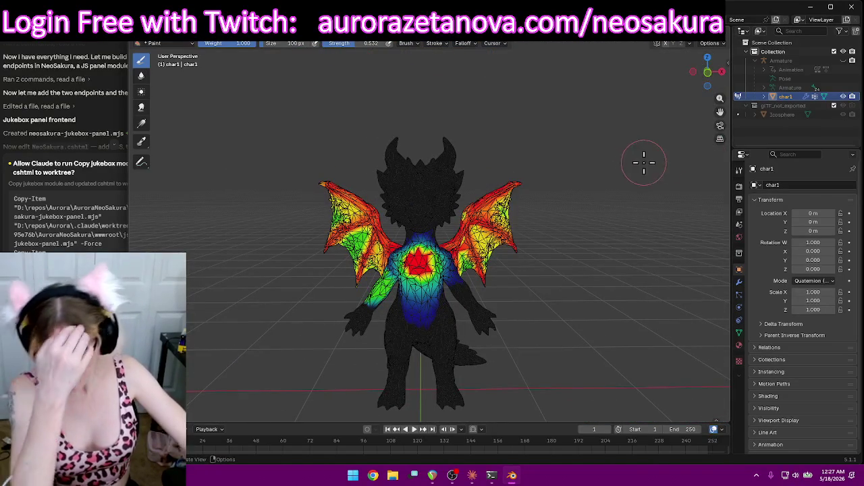
key(ctrl+KP_1)
scroll(579, 129, down, 3)
scroll(553, 122, up, 2)
scroll(541, 114, up, 2)
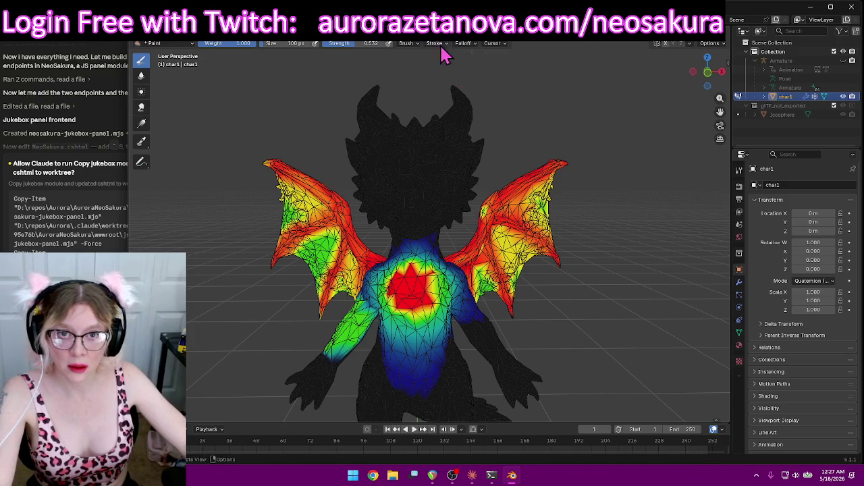
Make Spine the displayed vertex group
click(430, 43)
scroll(410, 70, down, 3)
click(409, 69)
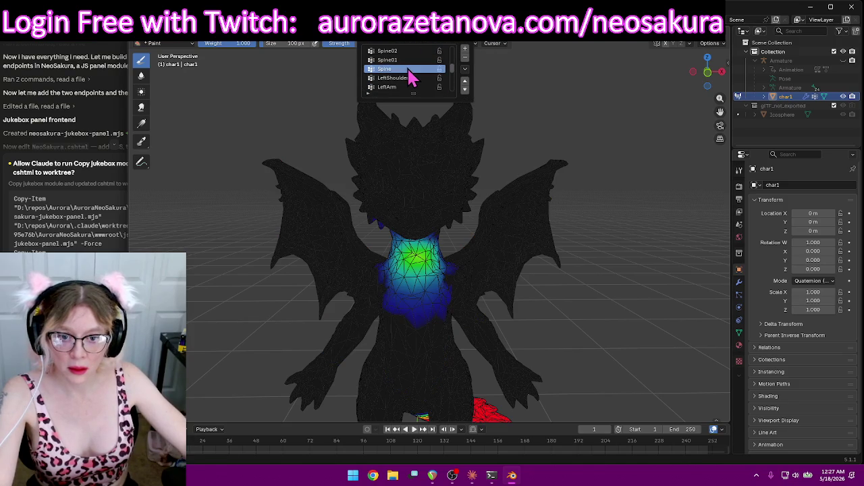
Inspect the Spine weights from the back, a low side angle and the front
mouse_move(664, 274)
middle_down()
mouse_move(497, 268)
mouse_move(488, 302)
mouse_move(536, 303)
mouse_move(540, 250)
middle_up()
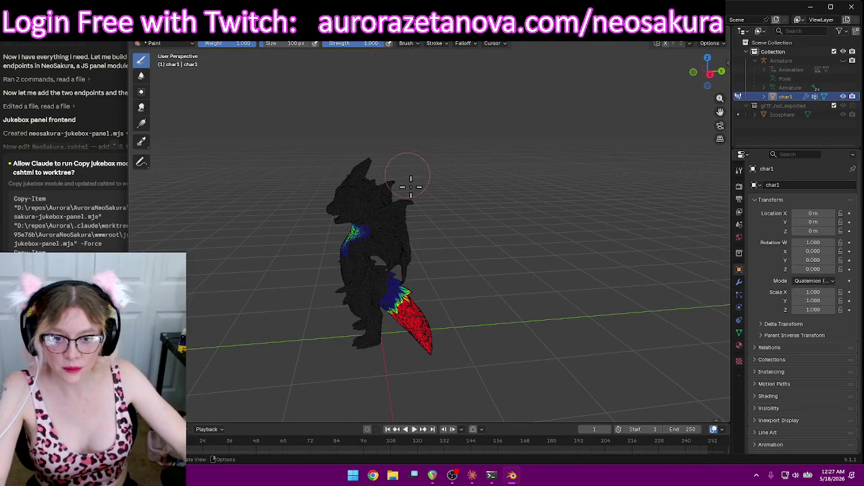
mouse_move(530, 293)
middle_down()
mouse_move(420, 293)
mouse_move(323, 267)
middle_up()
mouse_move(479, 299)
middle_down()
mouse_move(574, 324)
mouse_move(492, 331)
mouse_move(465, 351)
middle_up()
scroll(501, 322, up, 3)
mouse_move(502, 321)
middle_down()
mouse_move(527, 299)
mouse_move(507, 303)
mouse_move(469, 251)
middle_up()
scroll(439, 230, down, 2)
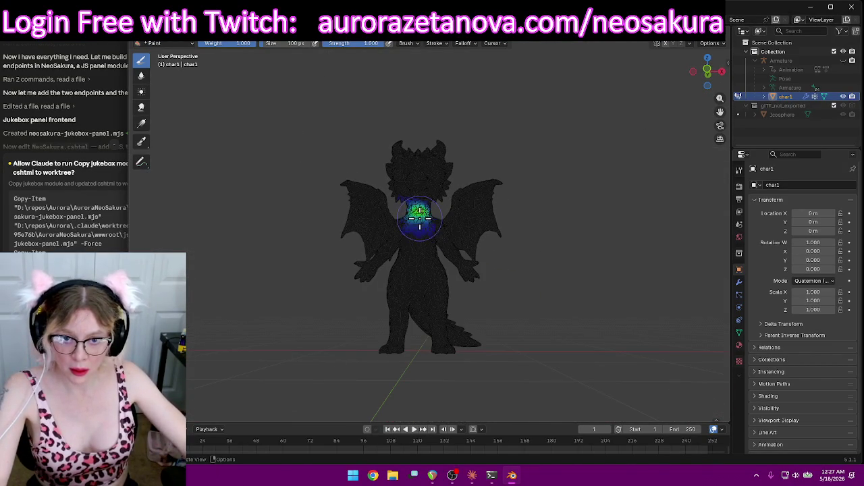
scroll(412, 212, up, 1)
Orbit around the back, both sides and low toward the chest to review the Spine weights
mouse_move(593, 237)
middle_down()
mouse_move(396, 237)
mouse_move(437, 241)
middle_up()
scroll(493, 237, down, 1)
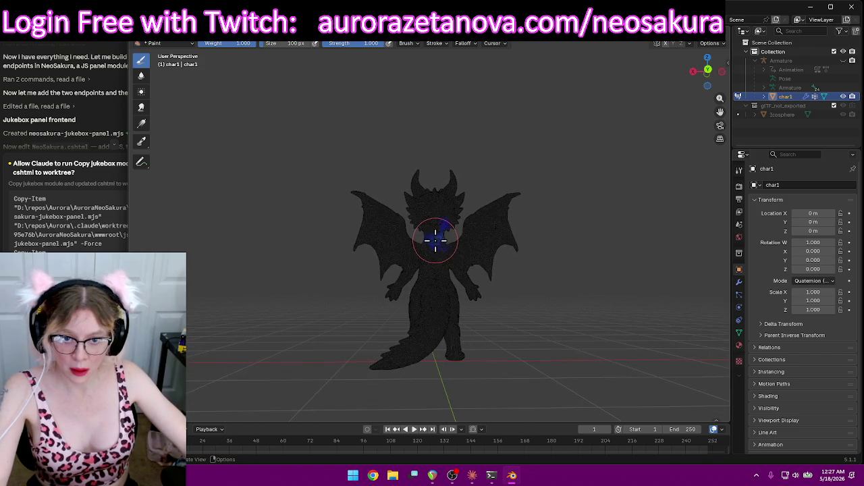
scroll(435, 240, up, 2)
mouse_move(563, 268)
middle_down()
mouse_move(563, 276)
mouse_move(436, 270)
mouse_move(471, 284)
mouse_move(511, 271)
middle_up()
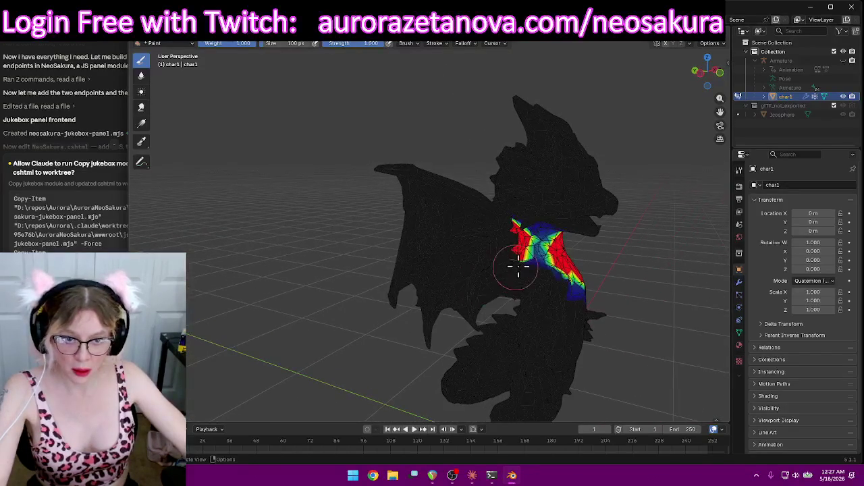
mouse_move(542, 246)
middle_down()
mouse_move(592, 264)
mouse_move(264, 239)
mouse_move(530, 241)
mouse_move(589, 211)
mouse_move(622, 169)
mouse_move(425, 233)
middle_up()
scroll(396, 318, up, 3)
middle_drag(396, 318, 475, 200)
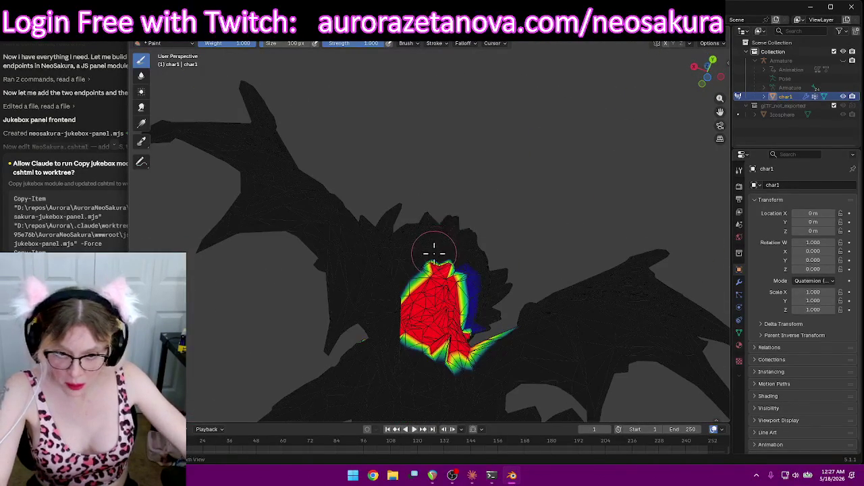
Spread full Spine weight down across the chest and around its edges
mouse_move(551, 261)
middle_down()
mouse_move(561, 286)
mouse_move(542, 357)
mouse_move(502, 253)
middle_up()
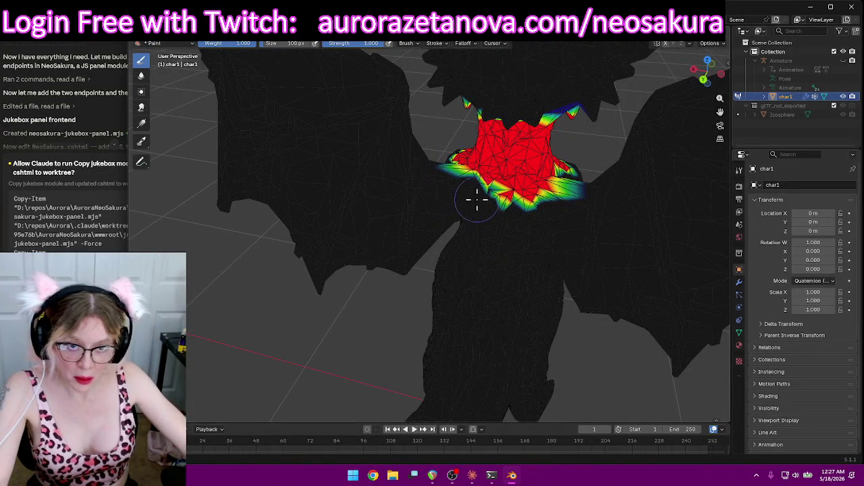
drag(591, 189, 544, 196)
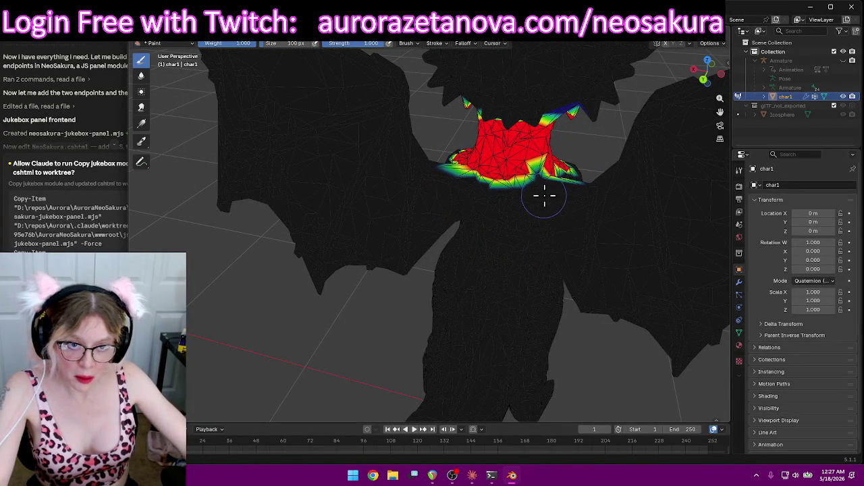
middle_drag(490, 188, 502, 211)
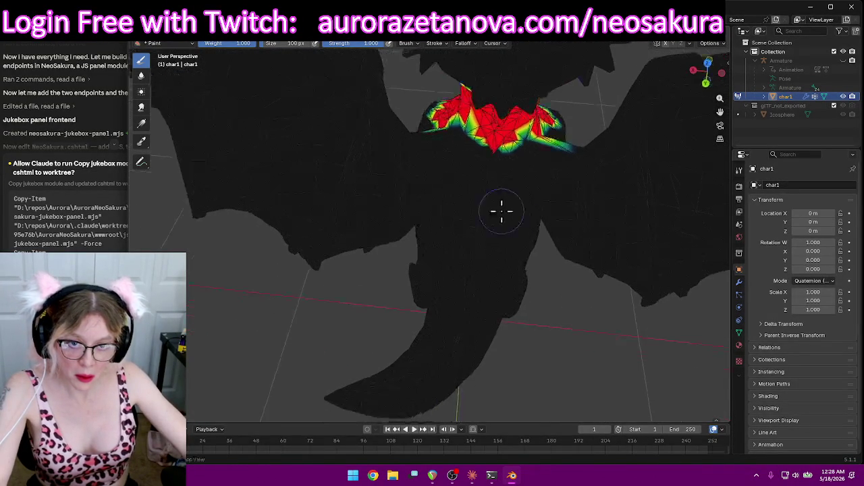
drag(527, 226, 436, 173)
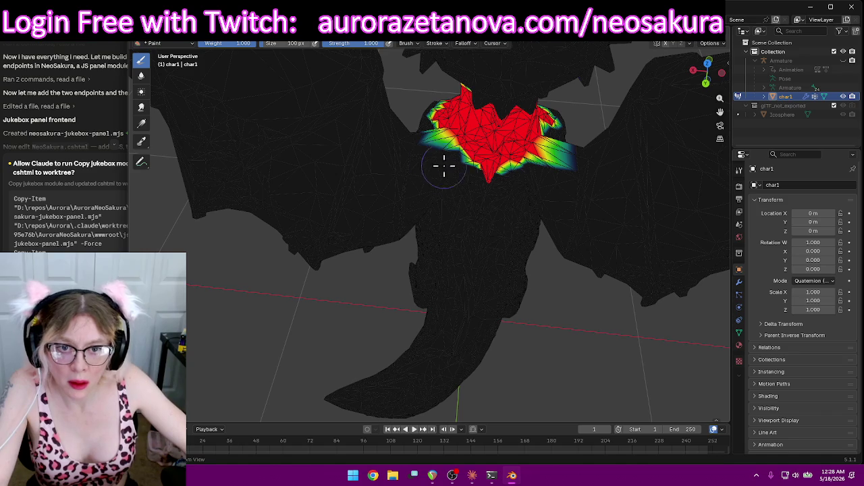
mouse_move(473, 177)
middle_down()
mouse_move(511, 183)
mouse_move(498, 144)
mouse_move(554, 153)
mouse_move(480, 139)
mouse_move(492, 144)
middle_up()
drag(539, 170, 462, 143)
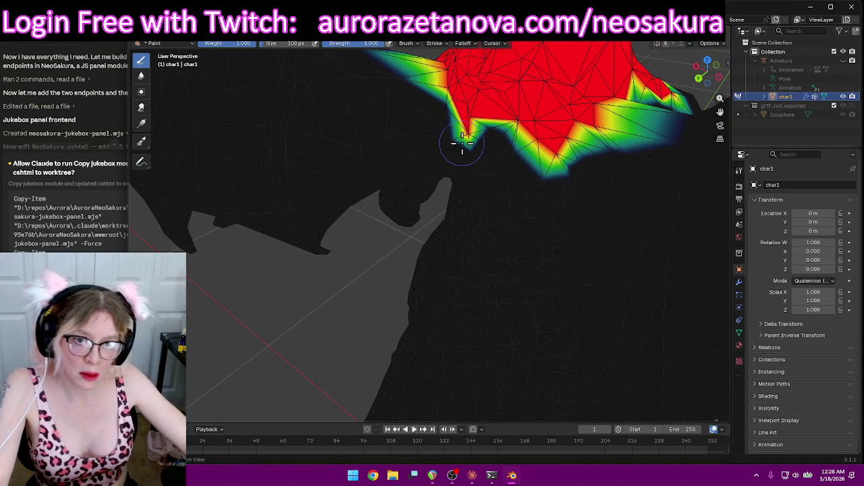
mouse_move(556, 169)
middle_down()
mouse_move(547, 191)
mouse_move(469, 150)
middle_up()
mouse_move(474, 135)
mouse_down()
mouse_move(514, 133)
mouse_move(508, 113)
mouse_up()
Subtract stray weight from the neck area, then check the whole character
mouse_move(340, 169)
middle_down()
mouse_move(373, 178)
mouse_move(264, 158)
mouse_move(289, 125)
mouse_move(257, 104)
middle_up()
scroll(343, 164, up, 2)
scroll(284, 140, up, 1)
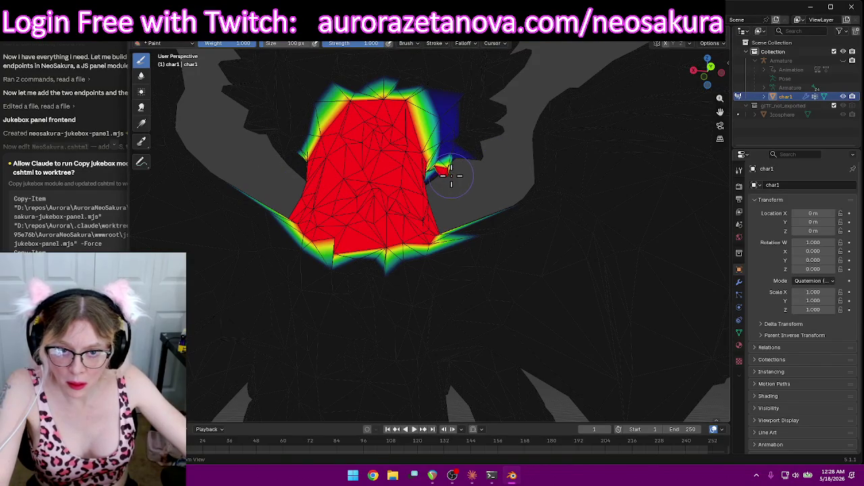
mouse_move(444, 176)
middle_down()
mouse_move(501, 187)
mouse_move(447, 187)
mouse_move(525, 200)
mouse_move(474, 184)
mouse_move(451, 195)
mouse_move(637, 149)
mouse_move(552, 248)
mouse_move(398, 170)
middle_up()
drag(398, 170, 397, 170)
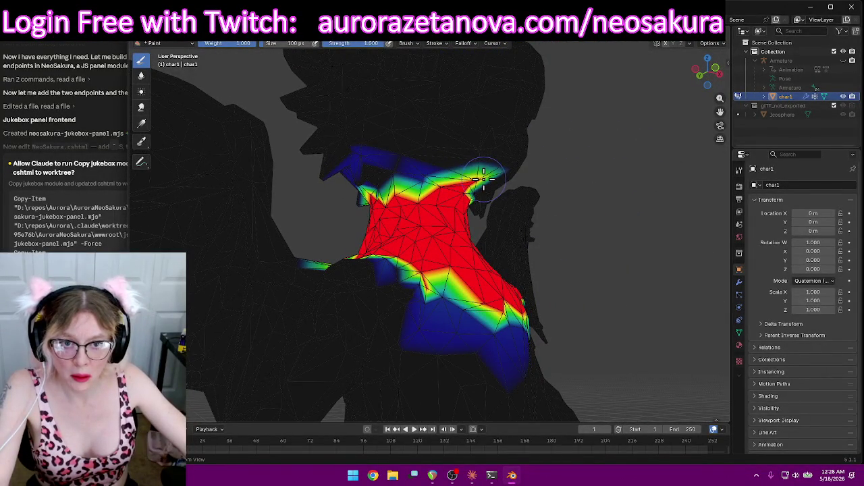
drag(484, 177, 482, 183)
mouse_move(482, 183)
middle_down()
mouse_move(612, 202)
mouse_move(579, 199)
mouse_move(373, 106)
middle_up()
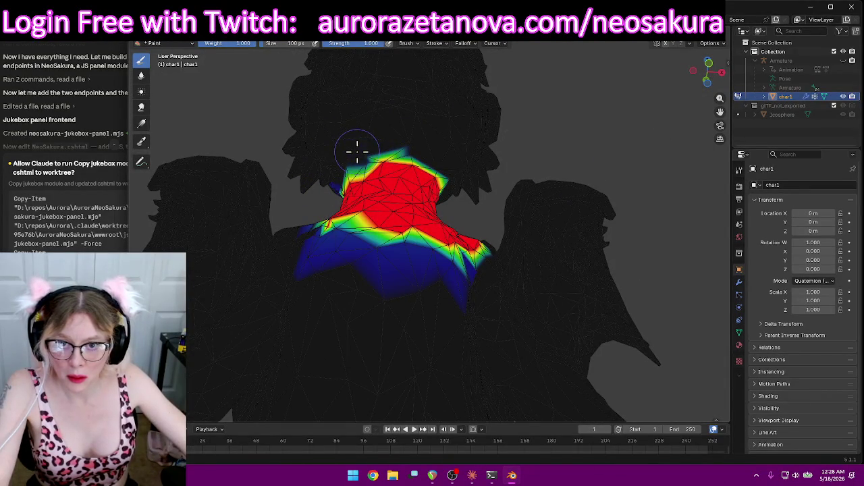
mouse_move(434, 147)
middle_down()
mouse_move(441, 135)
mouse_move(520, 135)
mouse_move(608, 159)
mouse_move(627, 222)
mouse_move(418, 232)
mouse_move(367, 182)
mouse_move(437, 183)
middle_up()
scroll(436, 183, down, 6)
middle_drag(515, 202, 464, 85)
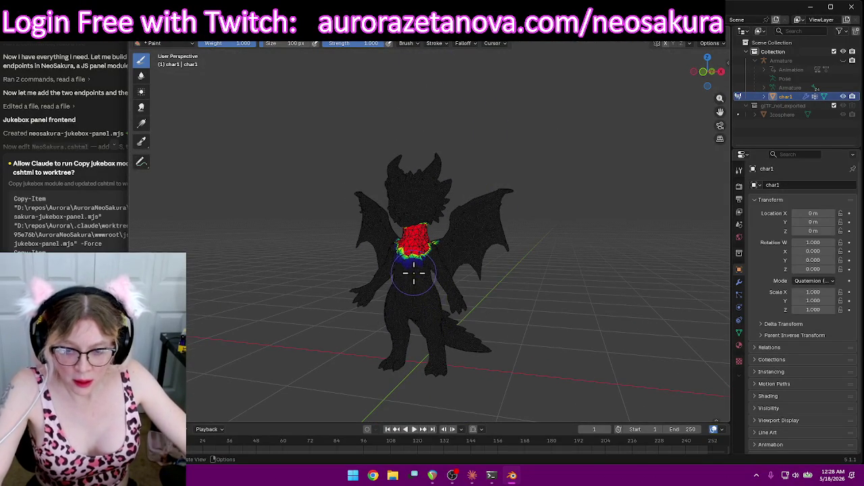
scroll(414, 273, up, 2)
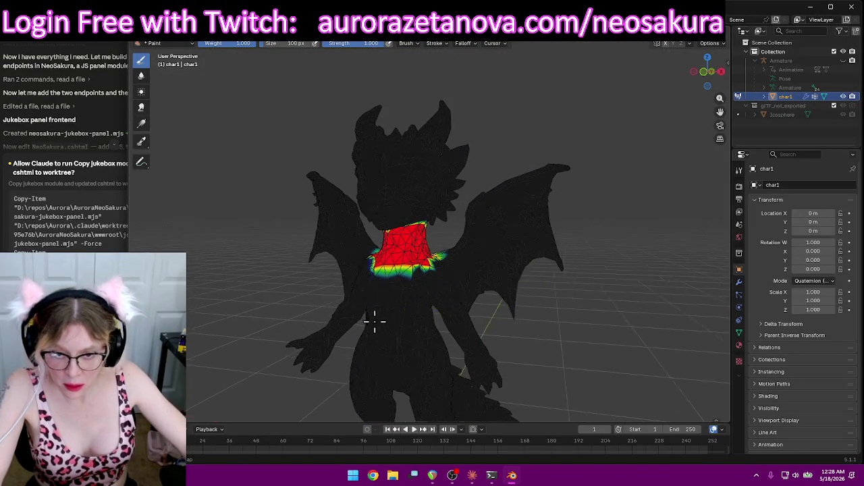
Paint full Spine weight over the neck gradient
middle_drag(372, 322, 419, 317)
mouse_move(487, 277)
middle_down()
mouse_move(486, 299)
mouse_move(398, 286)
mouse_move(459, 279)
mouse_move(378, 308)
middle_up()
scroll(440, 252, up, 5)
scroll(463, 268, up, 3)
mouse_move(351, 341)
mouse_down()
mouse_move(365, 361)
mouse_move(380, 360)
mouse_up()
mouse_move(380, 361)
middle_down()
mouse_move(347, 318)
mouse_move(412, 295)
mouse_move(492, 293)
mouse_move(569, 325)
mouse_move(616, 315)
mouse_move(575, 219)
middle_up()
mouse_move(574, 218)
mouse_down()
mouse_move(486, 180)
mouse_move(533, 193)
mouse_up()
mouse_move(534, 194)
middle_down()
mouse_move(579, 179)
mouse_move(536, 177)
mouse_move(548, 196)
middle_up()
drag(501, 189, 579, 222)
mouse_move(579, 222)
middle_down()
mouse_move(563, 212)
mouse_move(555, 218)
mouse_move(475, 302)
mouse_move(486, 305)
mouse_move(359, 293)
mouse_move(518, 210)
mouse_move(517, 236)
mouse_move(472, 283)
mouse_move(542, 184)
middle_up()
Reduce stray weight beside the neck and clear the wedge to its left
drag(534, 291, 573, 341)
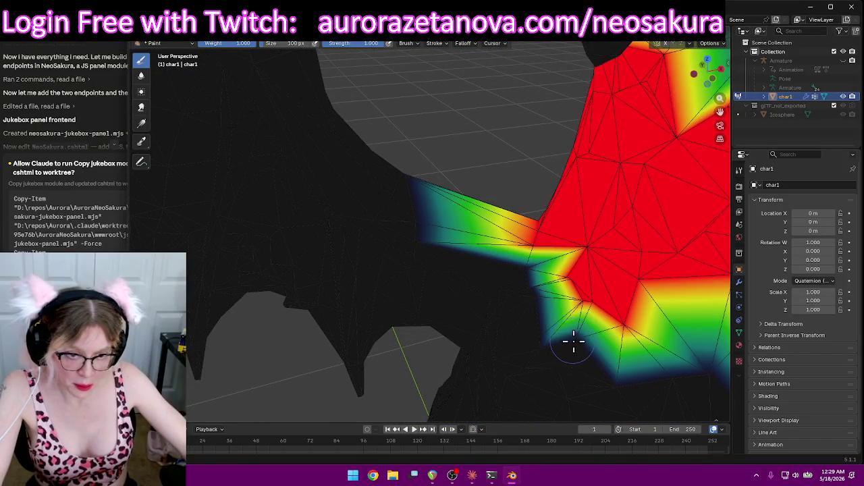
drag(515, 200, 526, 245)
mouse_move(560, 291)
mouse_down()
mouse_move(588, 318)
mouse_move(554, 280)
mouse_up()
mouse_move(554, 279)
middle_down()
mouse_move(598, 290)
mouse_move(695, 269)
middle_up()
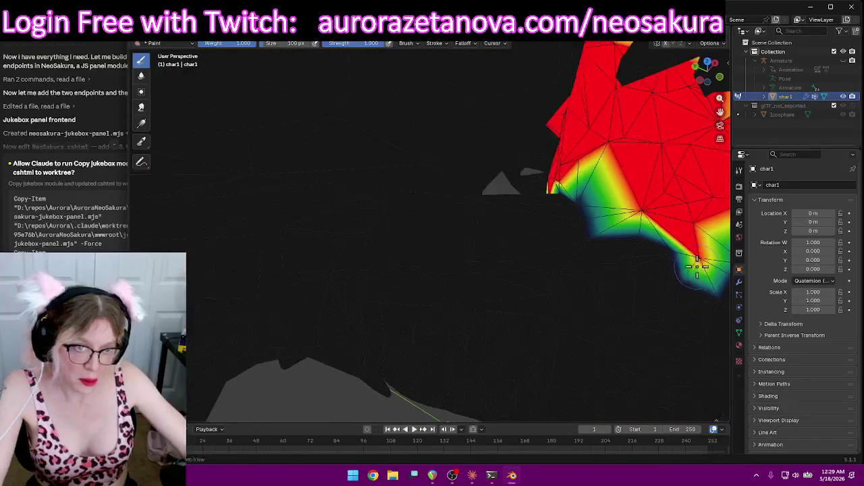
mouse_move(548, 249)
middle_down()
mouse_move(608, 216)
mouse_move(551, 191)
middle_up()
Trim weight along the torso's lower edge, then bring up the vertex group list
mouse_move(403, 186)
mouse_down()
mouse_move(318, 183)
mouse_move(279, 169)
mouse_up()
mouse_move(279, 170)
middle_down()
mouse_move(322, 185)
mouse_move(315, 196)
mouse_move(320, 183)
mouse_move(304, 162)
mouse_move(399, 176)
mouse_move(383, 175)
middle_up()
scroll(337, 199, up, 4)
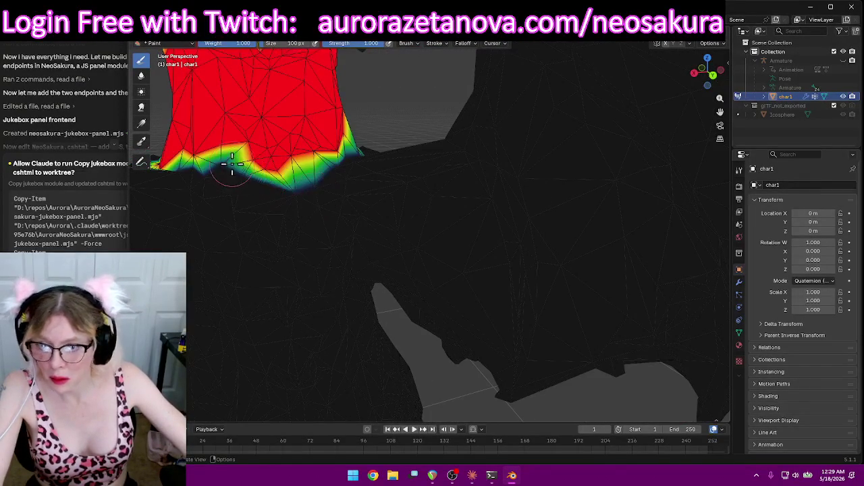
drag(234, 165, 221, 163)
scroll(439, 191, down, 1)
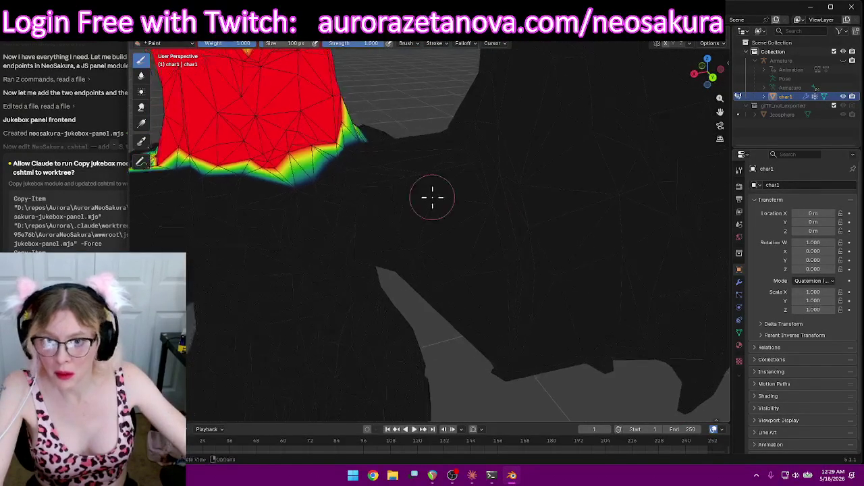
scroll(432, 197, down, 5)
click(389, 42)
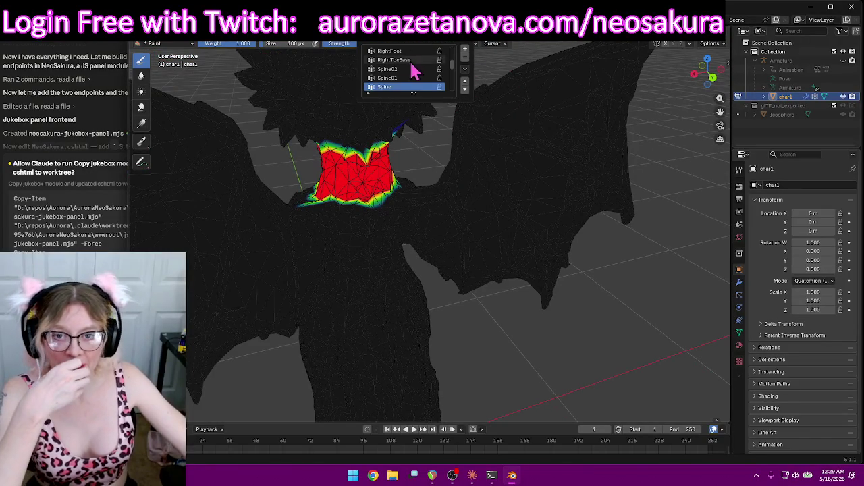
Switch to the LeftShoulder vertex group and turn the dragon to face forward
click(398, 79)
mouse_move(506, 174)
middle_down()
mouse_move(265, 140)
mouse_move(198, 151)
middle_up()
scroll(199, 151, down, 3)
scroll(555, 257, down, 2)
mouse_move(554, 257)
middle_down()
mouse_move(560, 246)
mouse_move(646, 247)
mouse_move(485, 226)
mouse_move(505, 231)
mouse_move(412, 250)
mouse_move(519, 246)
middle_up()
scroll(628, 241, up, 4)
scroll(525, 242, down, 4)
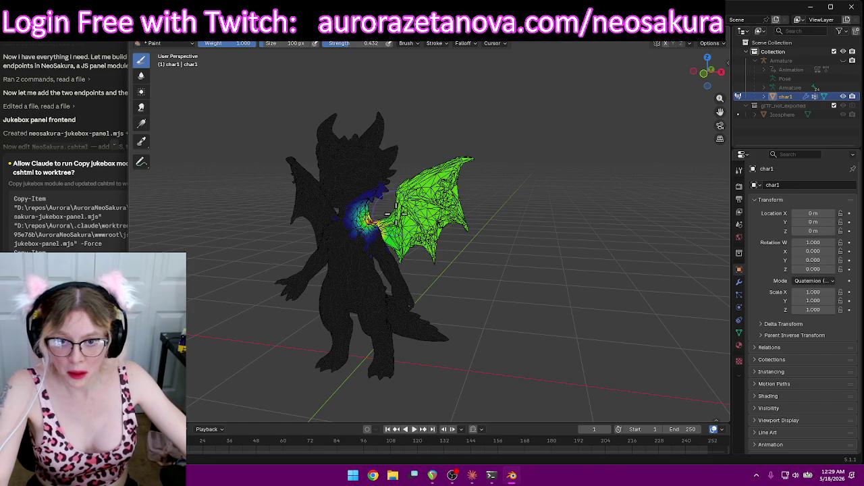
mouse_move(440, 214)
middle_down()
mouse_move(563, 200)
mouse_move(607, 206)
mouse_move(502, 216)
mouse_move(589, 212)
mouse_move(520, 274)
mouse_move(573, 217)
mouse_move(430, 230)
mouse_move(505, 228)
mouse_move(538, 198)
mouse_move(548, 174)
mouse_move(627, 101)
mouse_move(546, 266)
mouse_move(471, 169)
middle_up()
scroll(471, 169, up, 4)
Spread full LeftShoulder weight around and down the shoulder
mouse_move(324, 156)
mouse_down()
mouse_move(304, 176)
mouse_move(318, 162)
mouse_move(315, 188)
mouse_up()
mouse_move(338, 144)
middle_down()
mouse_move(363, 185)
mouse_move(299, 206)
mouse_move(575, 125)
middle_up()
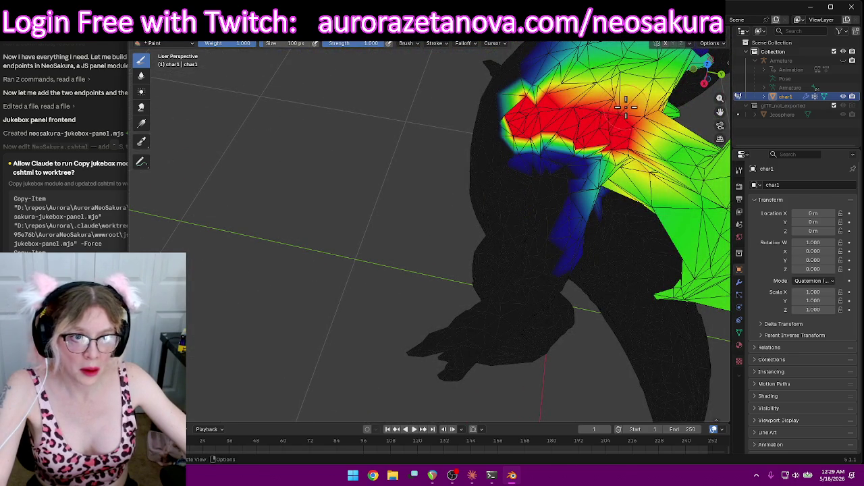
drag(621, 108, 631, 123)
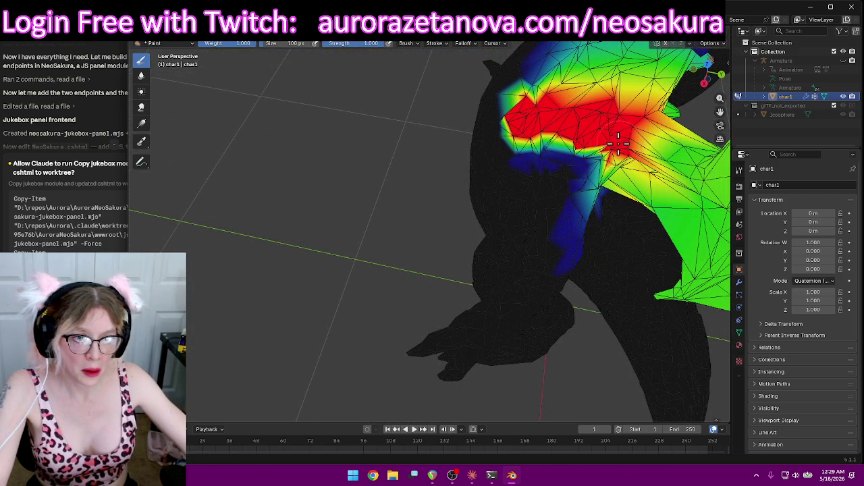
middle_drag(575, 124, 667, 222)
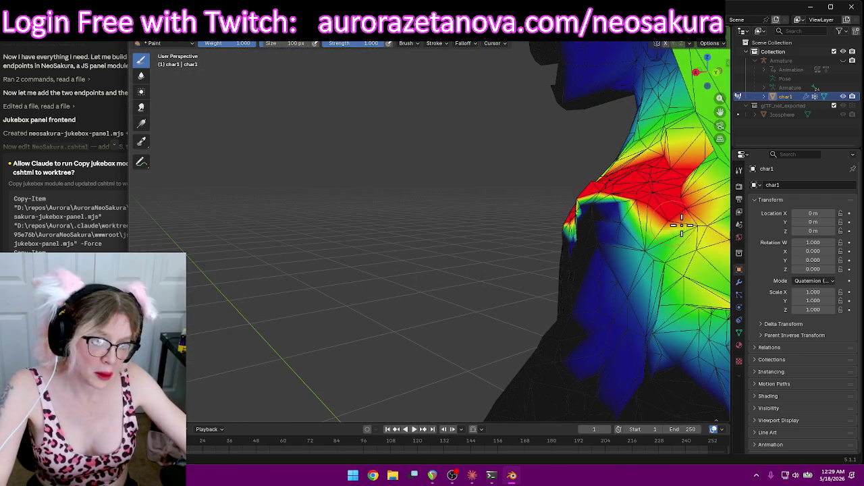
drag(666, 222, 685, 260)
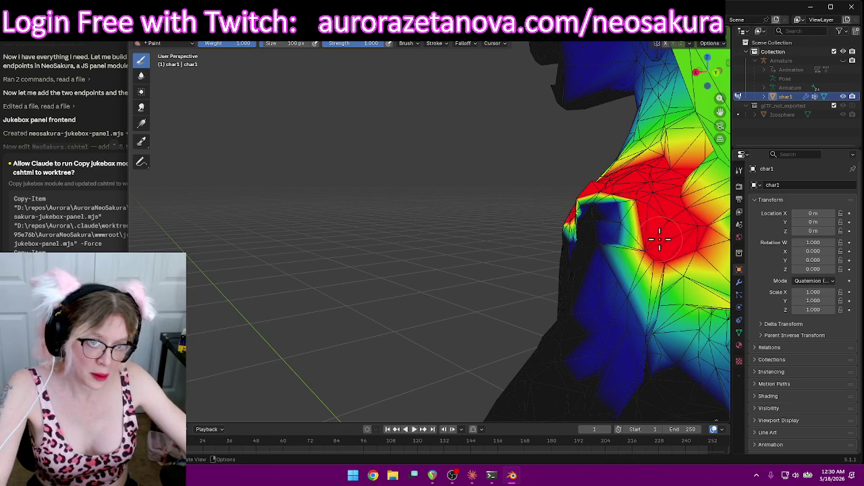
mouse_move(665, 222)
middle_down()
mouse_move(333, 180)
mouse_move(453, 183)
middle_up()
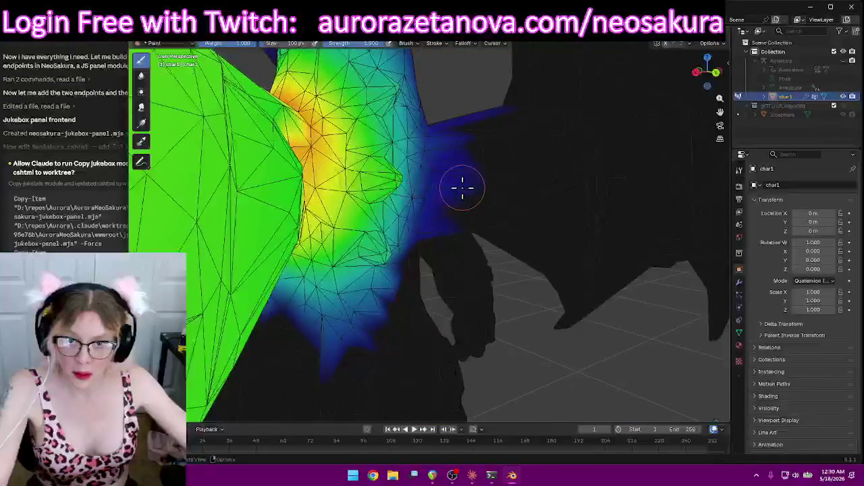
Paint red LeftShoulder weight down across the wing root
middle_drag(434, 155, 380, 154)
scroll(380, 154, up, 3)
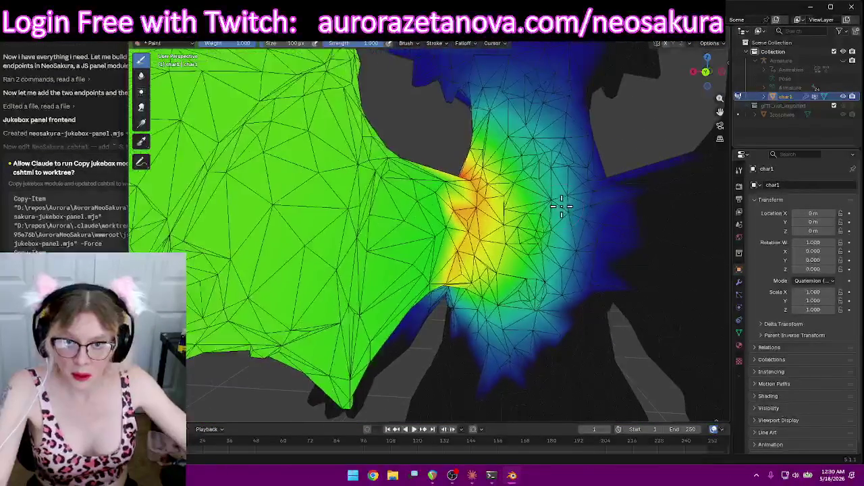
click(474, 184)
mouse_move(483, 212)
mouse_down()
mouse_move(468, 246)
mouse_move(472, 285)
mouse_move(497, 179)
mouse_up()
mouse_move(496, 179)
middle_down()
mouse_move(532, 223)
mouse_move(499, 196)
middle_up()
Lower the brush strength and blend orange-red weight from the wing root into the wing
drag(370, 44, 364, 44)
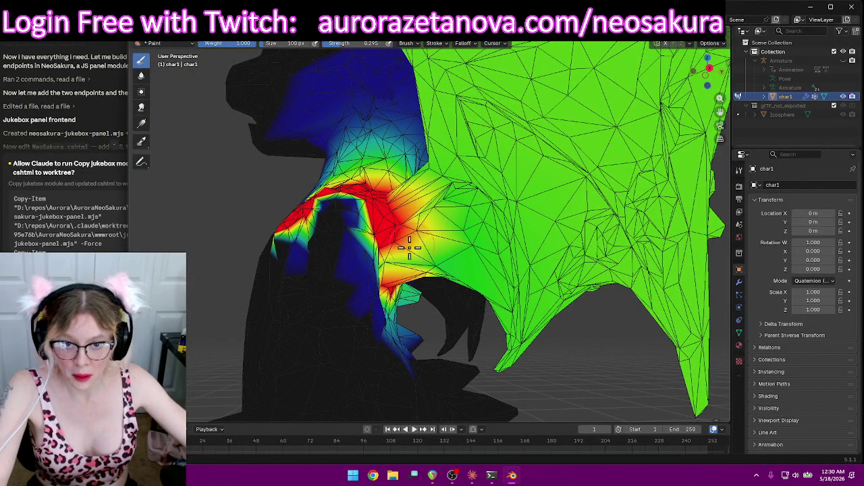
middle_drag(409, 259, 405, 261)
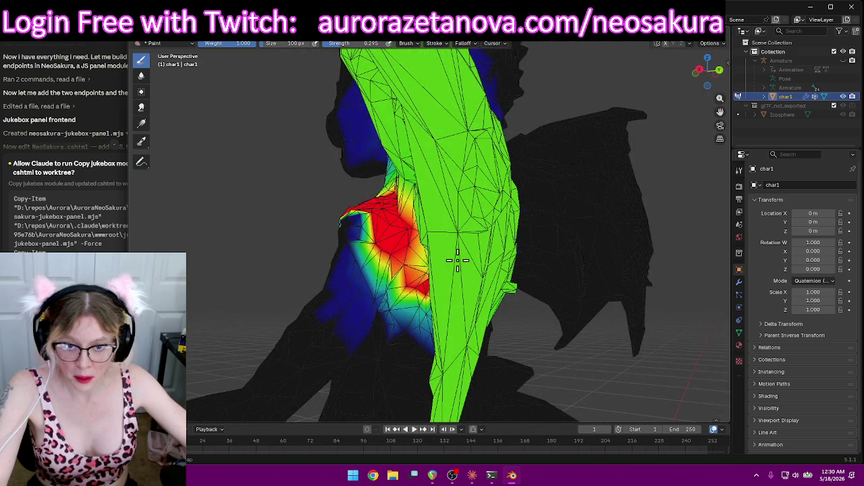
middle_drag(457, 260, 449, 172)
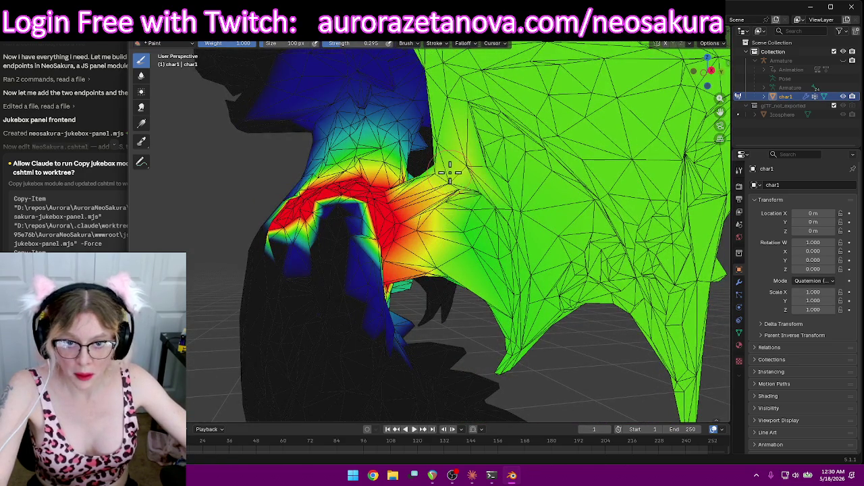
mouse_move(456, 226)
mouse_down()
mouse_move(421, 260)
mouse_move(461, 252)
mouse_up()
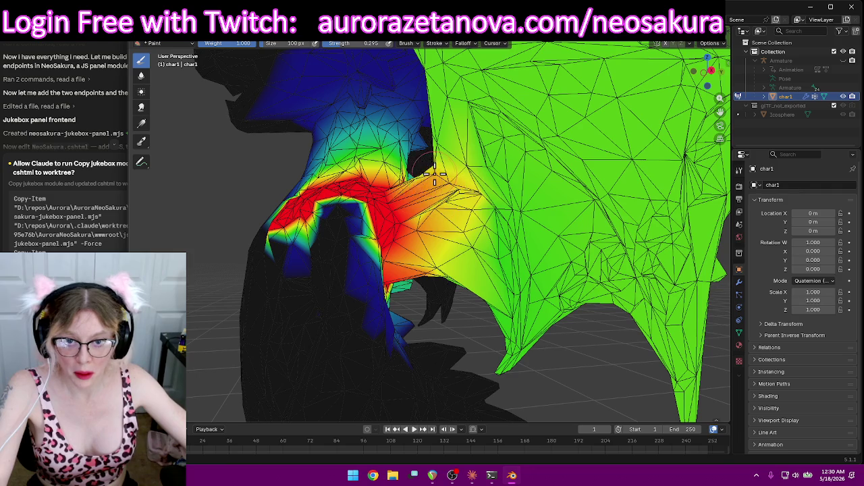
mouse_move(425, 204)
middle_down()
mouse_move(442, 206)
mouse_move(497, 254)
mouse_move(694, 230)
mouse_move(637, 183)
mouse_move(585, 212)
middle_up()
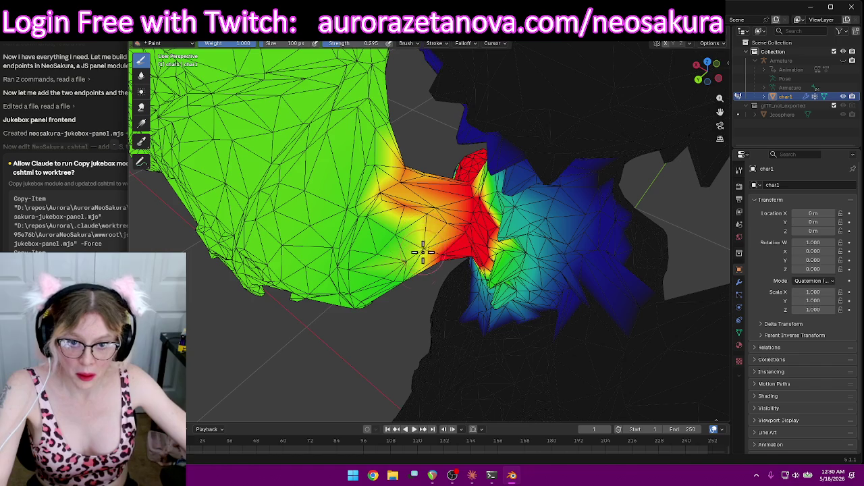
middle_drag(423, 249, 418, 206)
mouse_move(395, 193)
mouse_down()
mouse_move(386, 227)
mouse_move(405, 245)
mouse_move(402, 253)
mouse_move(392, 222)
mouse_move(399, 270)
mouse_up()
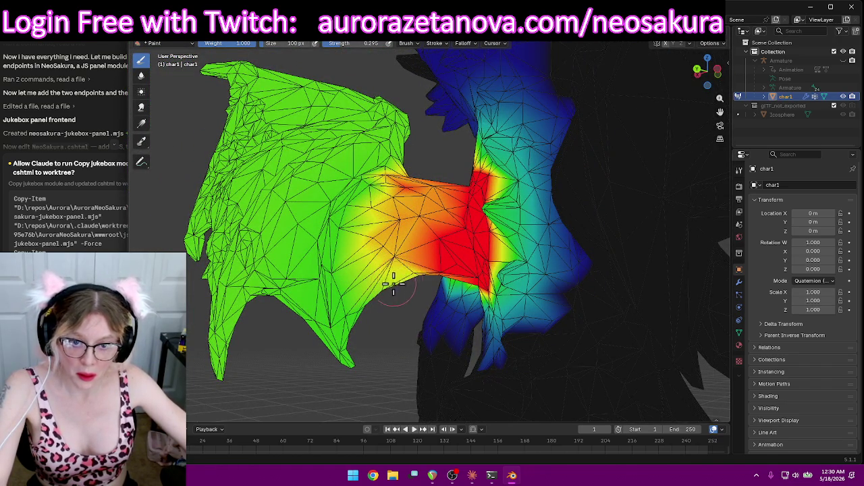
mouse_move(405, 268)
middle_down()
mouse_move(669, 293)
mouse_move(497, 279)
mouse_move(503, 223)
middle_up()
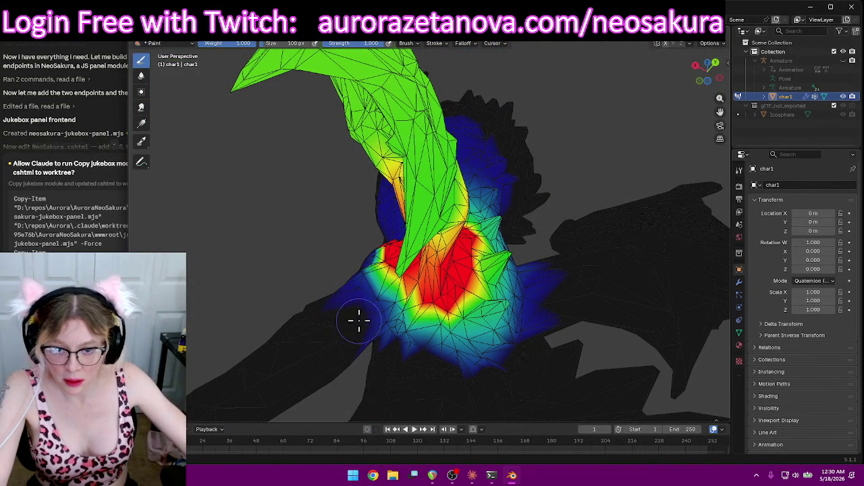
Subtract stray blue LeftShoulder weight near the mesh bottom and along the shoulder's upper edge
mouse_move(445, 390)
mouse_down()
mouse_move(515, 328)
mouse_move(433, 382)
mouse_up()
middle_drag(559, 322, 507, 386)
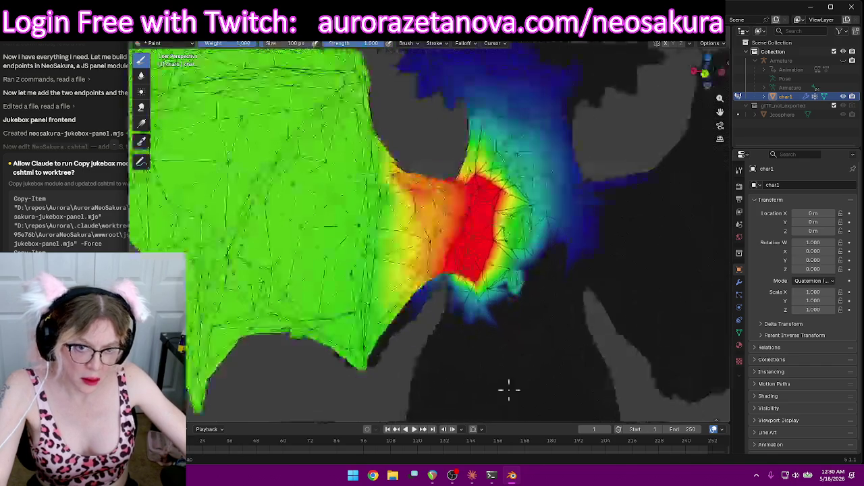
middle_drag(567, 263, 621, 166)
click(533, 145)
mouse_move(533, 145)
mouse_down()
mouse_move(559, 126)
mouse_move(592, 150)
mouse_up()
mouse_move(587, 153)
middle_down()
mouse_move(604, 254)
mouse_move(584, 290)
middle_up()
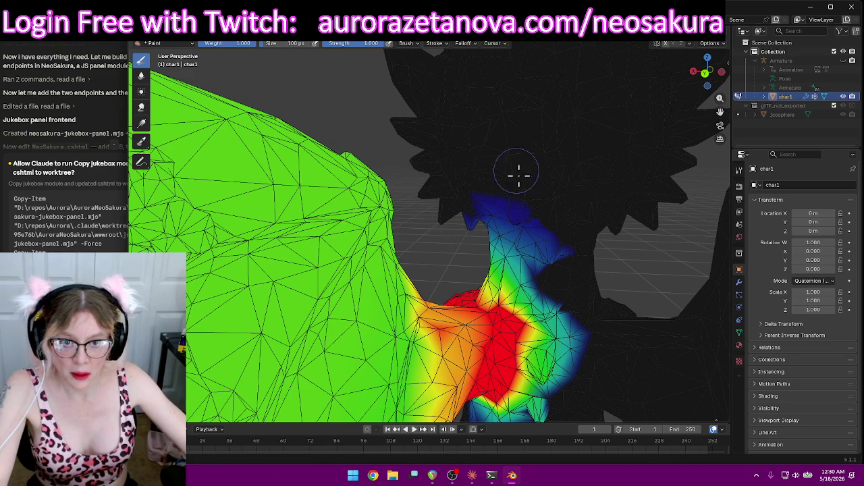
mouse_move(534, 206)
mouse_down()
mouse_move(570, 266)
mouse_move(506, 218)
mouse_move(575, 273)
mouse_move(493, 221)
mouse_up()
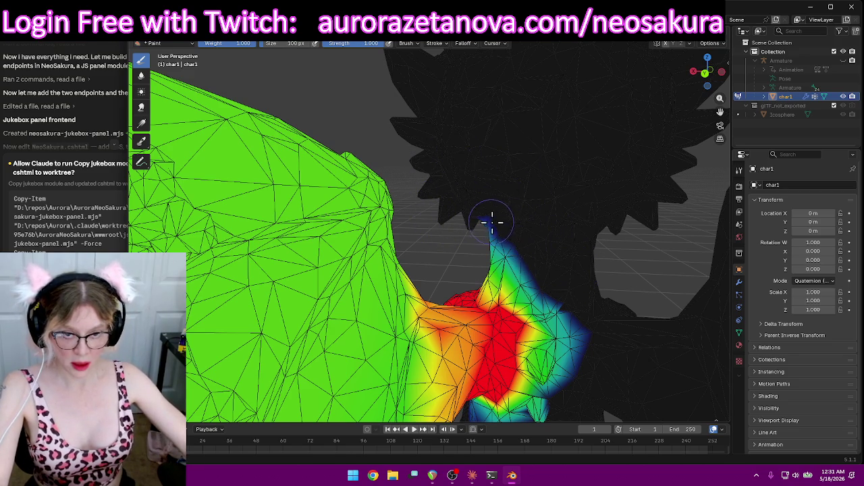
Clear the blue weight from the head's edge and along the top of the neck
mouse_move(462, 225)
middle_down()
mouse_move(509, 204)
mouse_move(434, 142)
mouse_move(430, 123)
middle_up()
drag(430, 122, 394, 167)
mouse_move(215, 182)
mouse_down()
mouse_move(372, 187)
mouse_move(208, 203)
mouse_up()
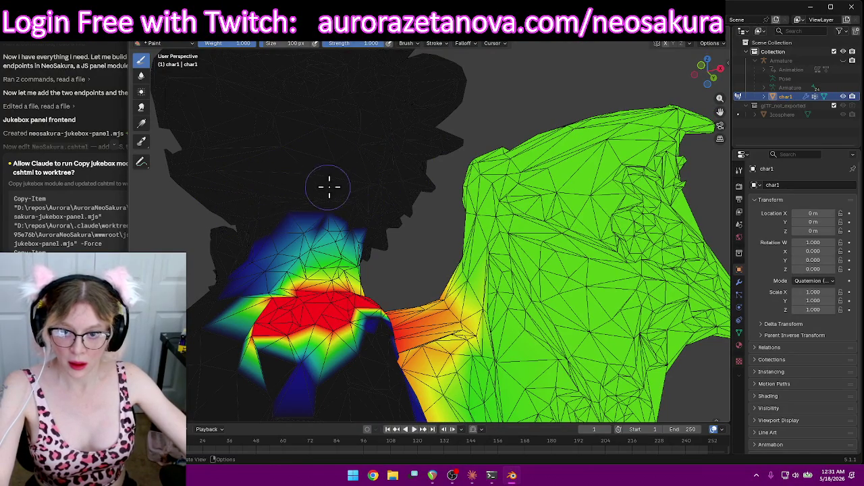
drag(331, 185, 288, 222)
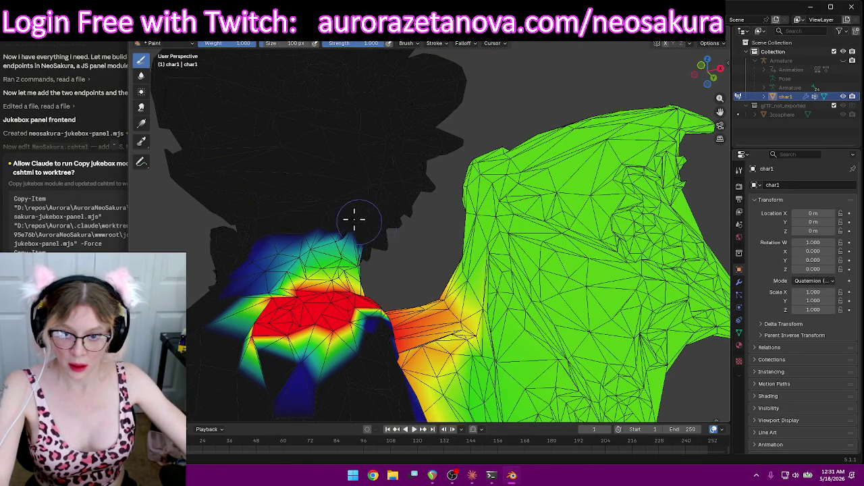
mouse_move(387, 225)
middle_down()
mouse_move(349, 224)
mouse_move(359, 216)
mouse_move(347, 233)
mouse_move(373, 246)
mouse_move(410, 320)
mouse_move(464, 311)
mouse_move(419, 270)
mouse_move(378, 331)
mouse_move(393, 351)
mouse_move(395, 294)
mouse_move(374, 284)
mouse_move(407, 278)
middle_up()
scroll(373, 246, down, 3)
scroll(391, 251, down, 4)
scroll(436, 276, up, 3)
scroll(389, 226, up, 3)
Fill the dark gap under the shoulder with weight and review the red shoulder patch
mouse_move(328, 205)
middle_down()
mouse_move(357, 237)
mouse_move(324, 222)
mouse_move(470, 308)
mouse_move(425, 216)
mouse_move(266, 170)
mouse_move(328, 158)
mouse_move(536, 232)
mouse_move(420, 212)
mouse_move(308, 223)
mouse_move(472, 212)
mouse_move(467, 101)
middle_up()
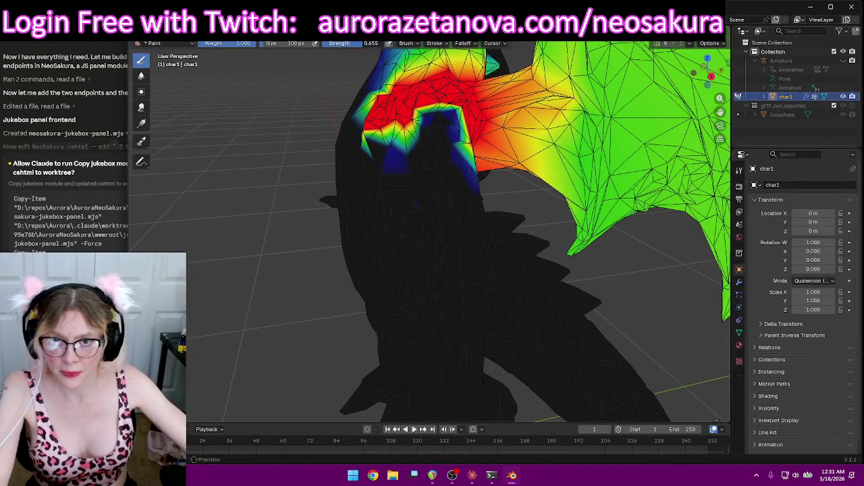
drag(381, 150, 400, 154)
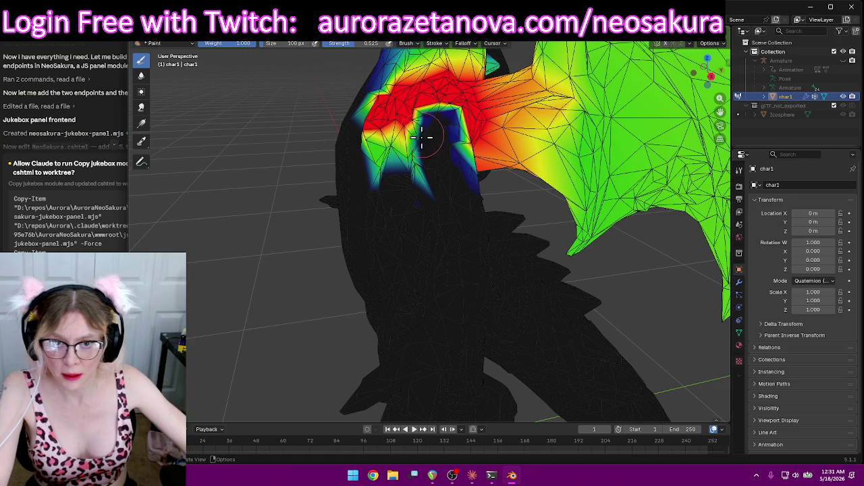
middle_drag(419, 144, 407, 83)
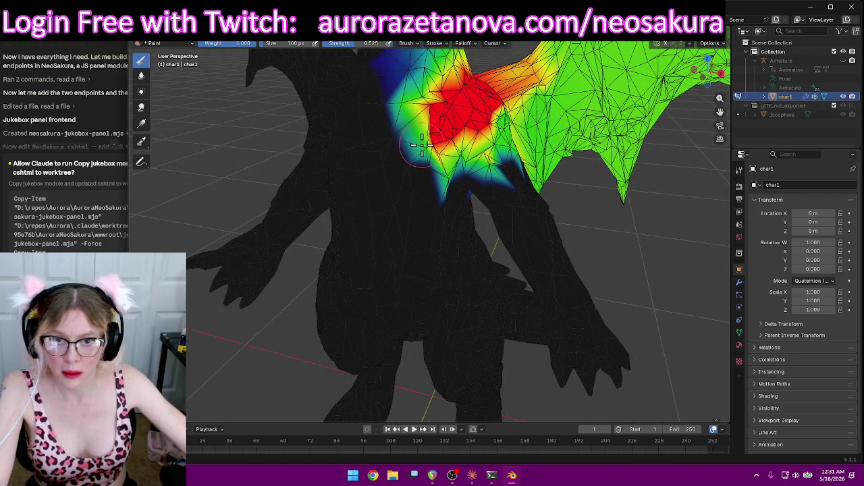
mouse_move(460, 155)
middle_down()
mouse_move(437, 120)
mouse_move(446, 111)
mouse_move(567, 132)
middle_up()
scroll(457, 114, down, 3)
scroll(578, 131, down, 3)
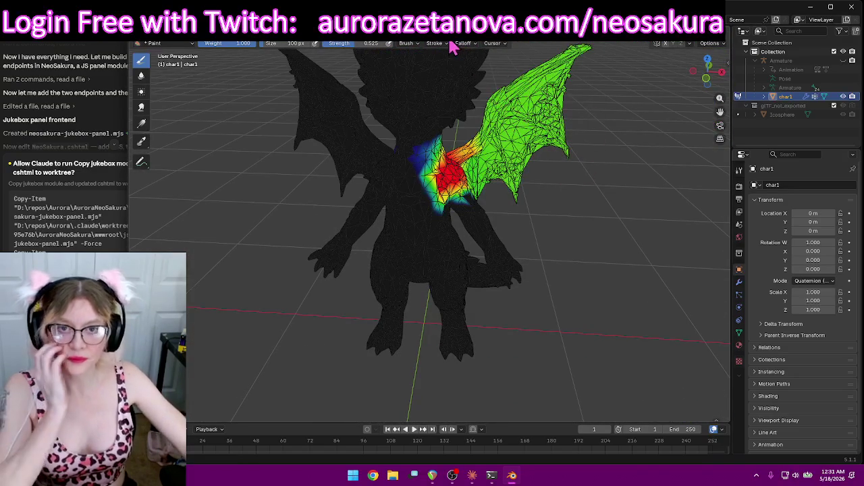
click(449, 43)
Select the LeftArm group, set strength to 1.0, and subtract its stray weight from chest and wing
scroll(419, 78, down, 3)
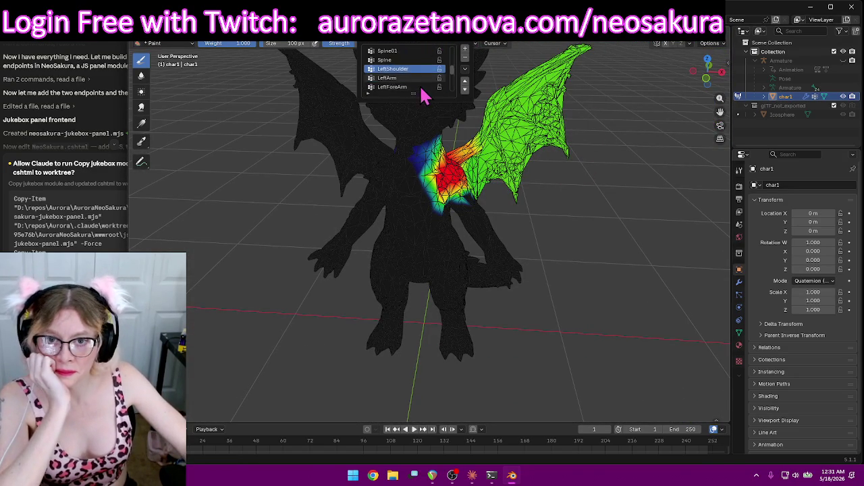
click(411, 81)
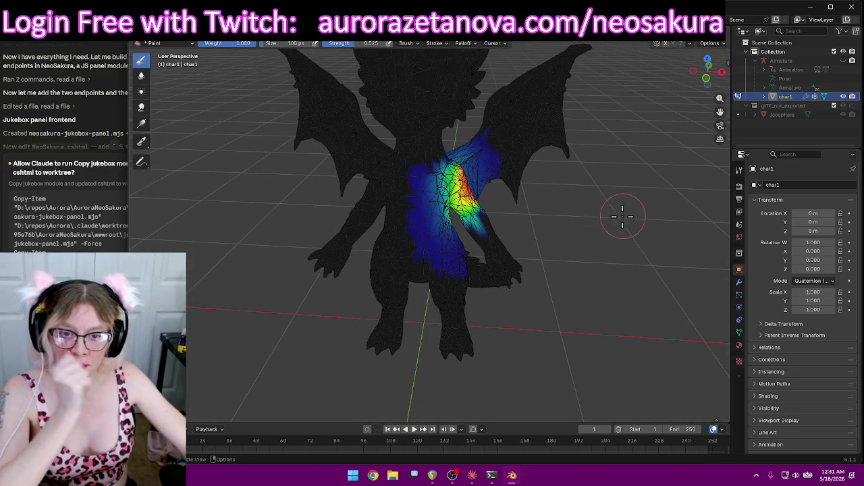
middle_drag(648, 196, 581, 155)
drag(380, 46, 412, 46)
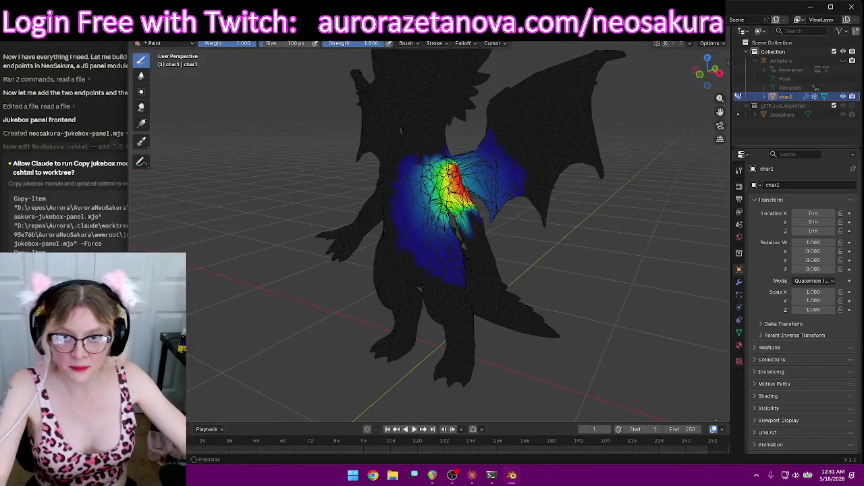
drag(391, 260, 453, 260)
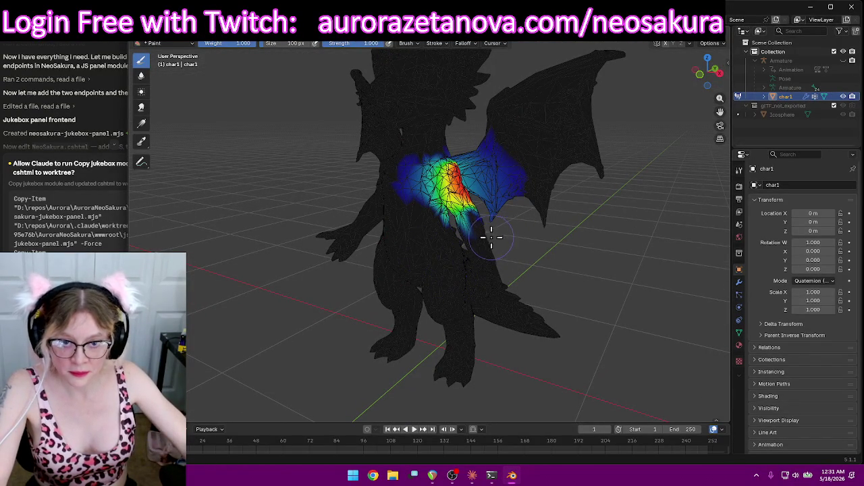
mouse_move(410, 201)
mouse_down()
mouse_move(442, 139)
mouse_move(504, 197)
mouse_up()
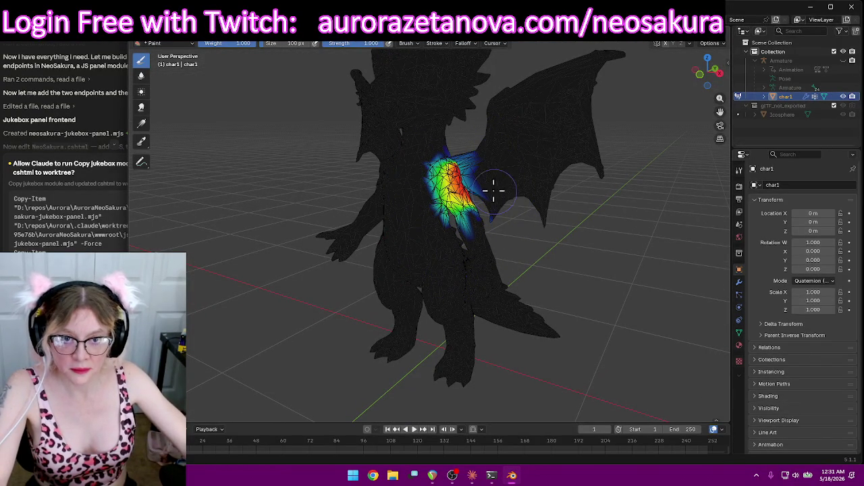
Paint full LeftArm weight onto the upper arm and check it from several angles
middle_drag(547, 233, 537, 231)
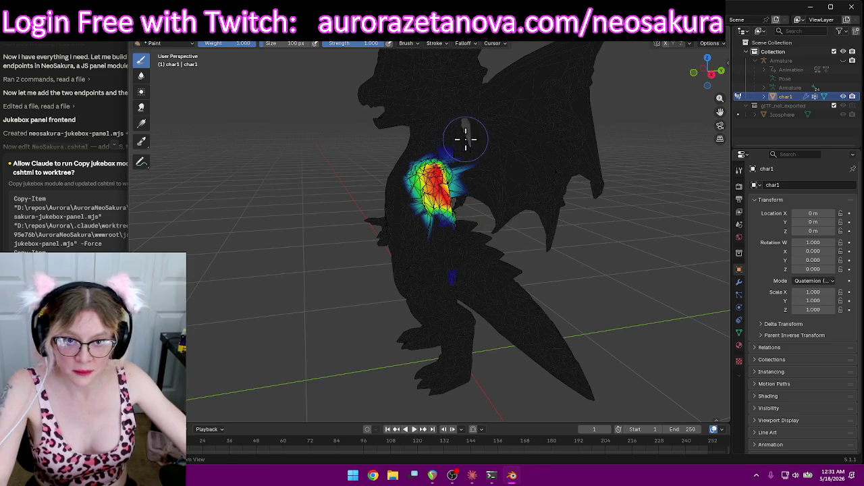
mouse_move(485, 278)
middle_down()
mouse_move(642, 256)
mouse_move(534, 241)
middle_up()
mouse_move(366, 162)
middle_down()
mouse_move(439, 131)
mouse_move(428, 139)
middle_up()
mouse_move(416, 260)
middle_down()
mouse_move(517, 241)
mouse_move(579, 285)
mouse_move(405, 378)
middle_up()
scroll(406, 378, up, 3)
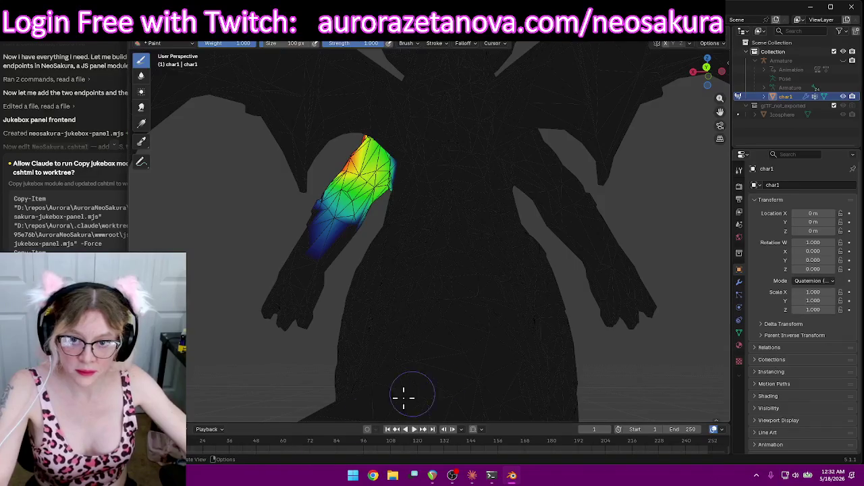
drag(358, 172, 364, 183)
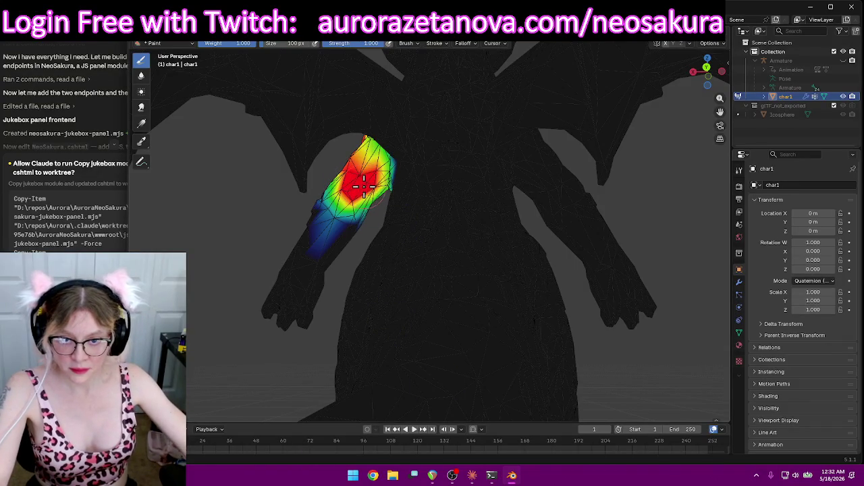
mouse_move(361, 183)
middle_down()
mouse_move(444, 212)
mouse_move(434, 231)
mouse_move(419, 212)
mouse_move(454, 208)
mouse_move(472, 176)
mouse_move(524, 147)
middle_up()
drag(524, 147, 498, 170)
mouse_move(498, 170)
middle_down()
mouse_move(535, 168)
mouse_move(596, 70)
mouse_move(482, 303)
mouse_move(546, 91)
mouse_move(554, 129)
mouse_move(524, 141)
mouse_move(547, 139)
mouse_move(472, 105)
middle_up()
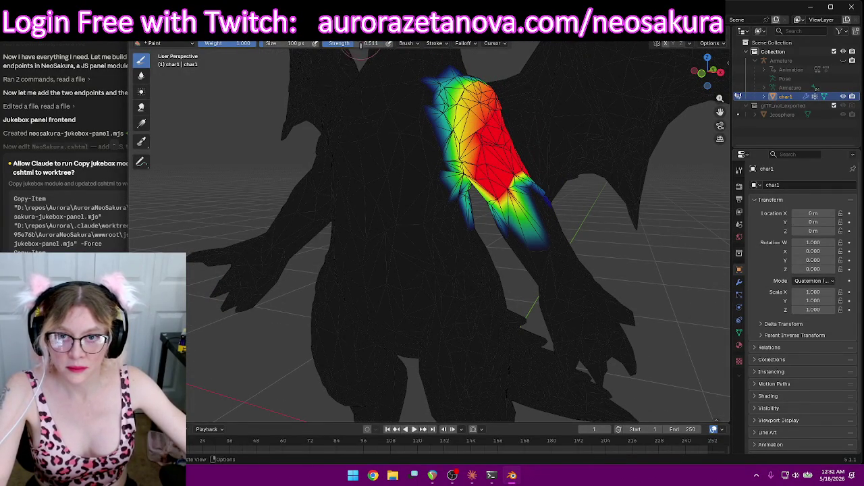
mouse_move(517, 113)
middle_down()
mouse_move(444, 214)
mouse_move(509, 193)
middle_up()
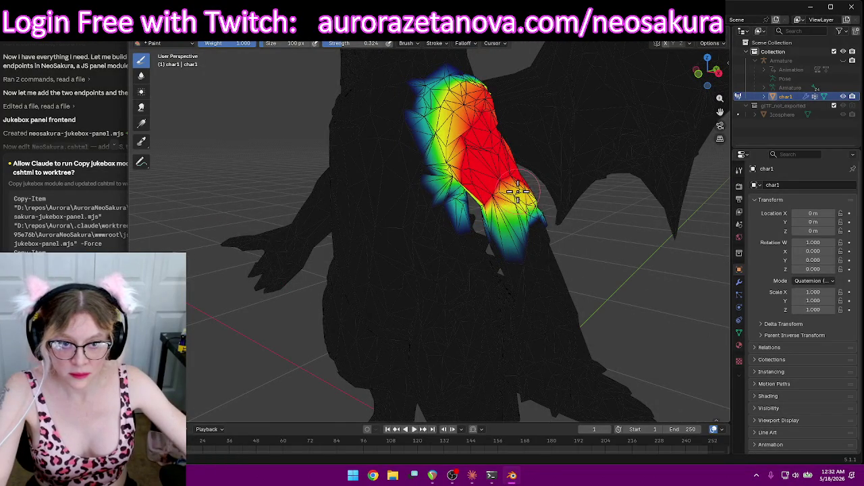
mouse_move(534, 210)
middle_down()
mouse_move(614, 195)
mouse_move(555, 183)
mouse_move(486, 135)
mouse_move(472, 111)
mouse_move(492, 120)
mouse_move(478, 160)
mouse_move(517, 155)
mouse_move(496, 201)
mouse_move(515, 195)
mouse_move(499, 177)
middle_up()
Brush extra LeftArm weight over the upper arm by the left shoulder after orbiting around it
scroll(524, 158, up, 4)
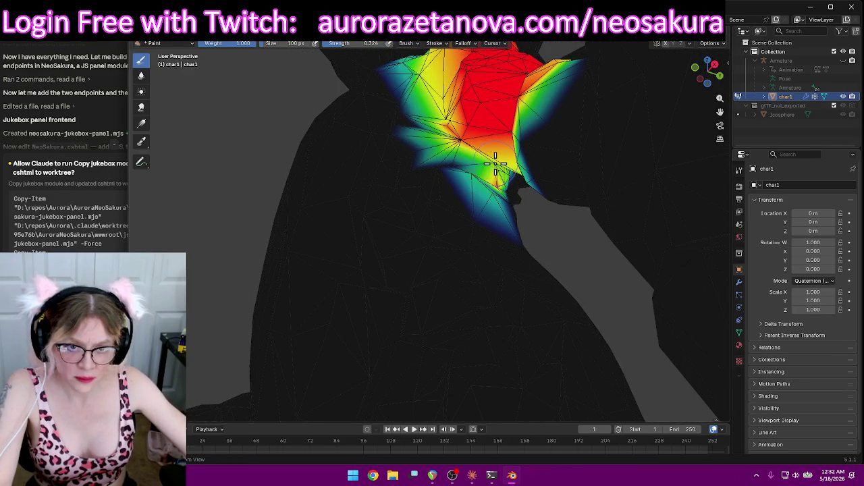
mouse_move(461, 142)
middle_down()
mouse_move(498, 174)
mouse_move(559, 172)
mouse_move(549, 206)
mouse_move(502, 225)
mouse_move(520, 223)
mouse_move(528, 209)
middle_up()
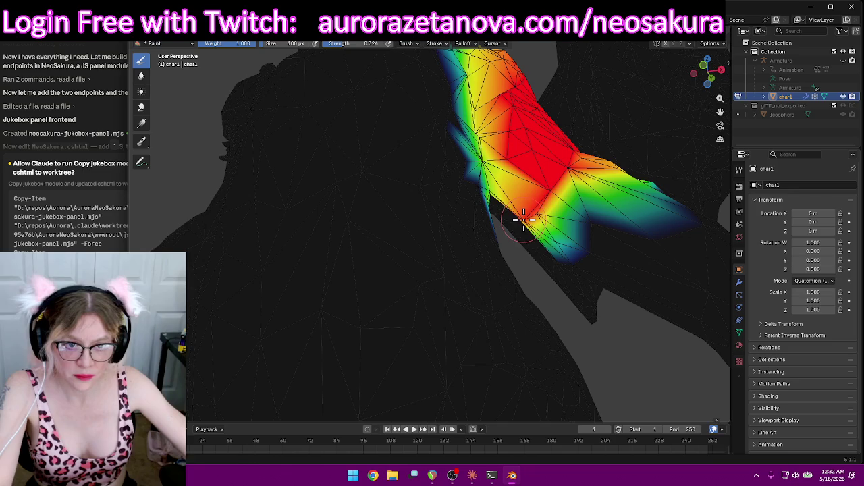
middle_drag(587, 167, 552, 196)
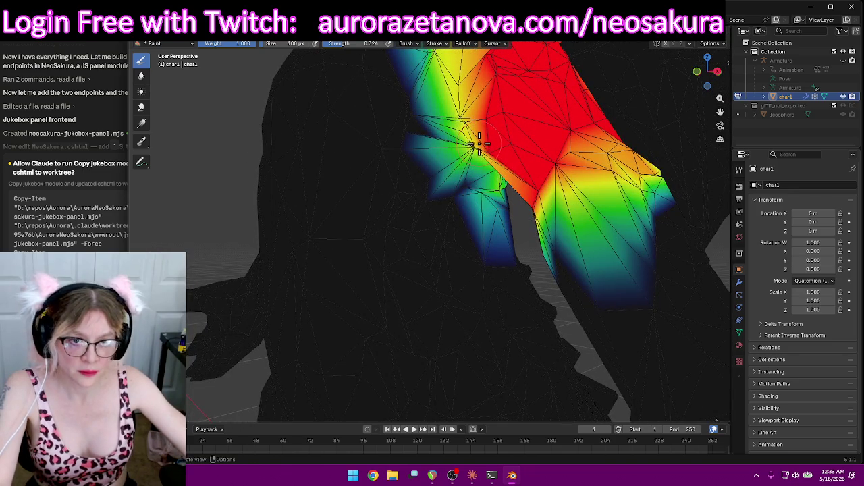
mouse_move(476, 146)
middle_down()
mouse_move(543, 149)
mouse_move(472, 155)
mouse_move(601, 212)
mouse_move(513, 240)
mouse_move(540, 207)
mouse_move(492, 138)
mouse_move(439, 133)
mouse_move(418, 84)
mouse_move(405, 88)
mouse_move(435, 96)
middle_up()
mouse_move(481, 121)
middle_down()
mouse_move(465, 101)
mouse_move(412, 108)
mouse_move(355, 174)
mouse_move(374, 189)
mouse_move(370, 168)
middle_up()
drag(370, 169, 324, 195)
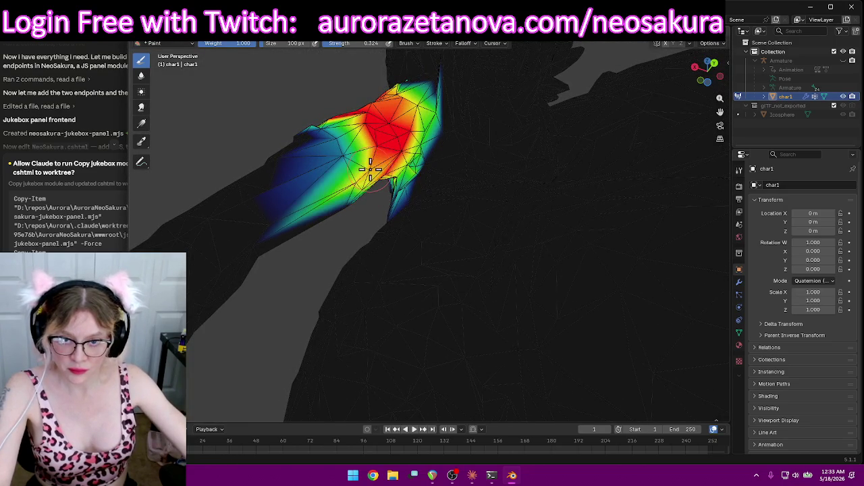
mouse_move(325, 196)
middle_down()
mouse_move(396, 135)
mouse_move(533, 148)
mouse_move(521, 164)
mouse_move(503, 138)
mouse_move(471, 142)
mouse_move(569, 212)
mouse_move(534, 231)
mouse_move(573, 212)
mouse_move(542, 236)
mouse_move(549, 231)
mouse_move(472, 135)
middle_up()
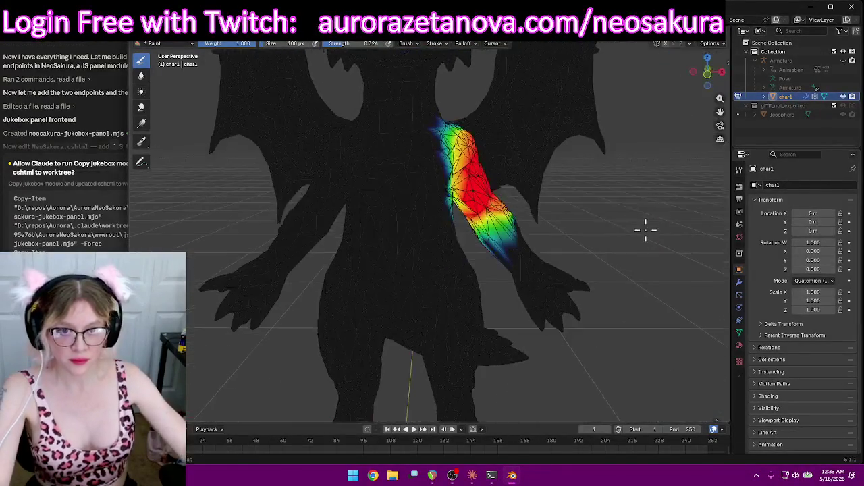
click(412, 49)
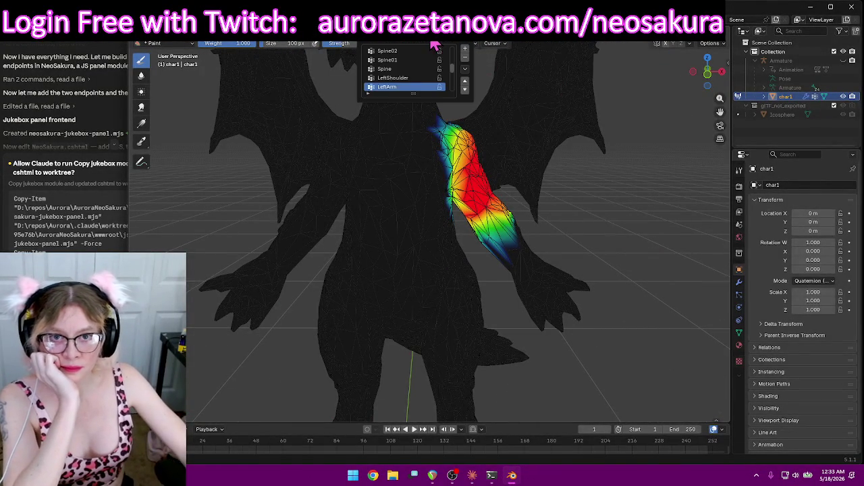
Select the LeftForeArm vertex group and inspect the arm's current weights from several angles
scroll(422, 91, down, 2)
click(413, 79)
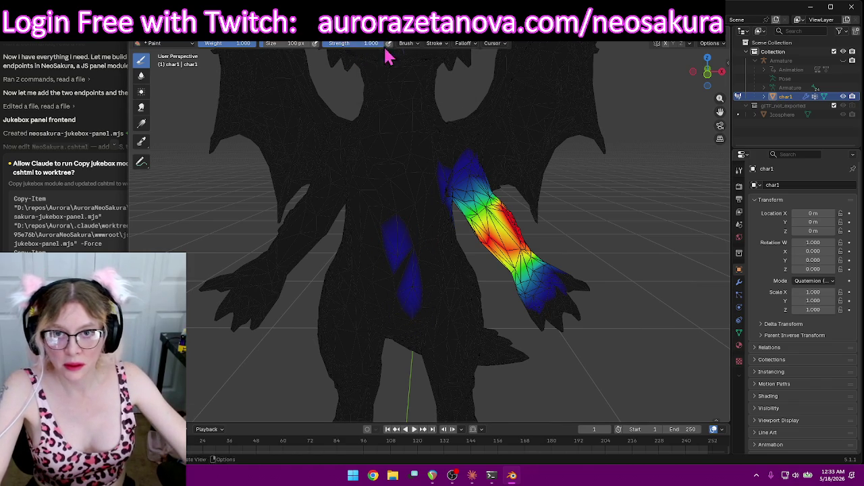
middle_drag(447, 342, 390, 344)
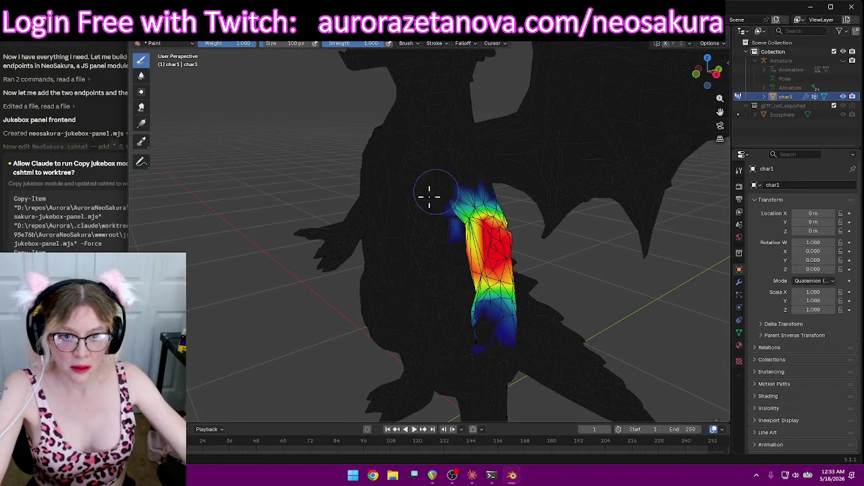
mouse_move(549, 225)
middle_down()
mouse_move(602, 222)
mouse_move(526, 188)
middle_up()
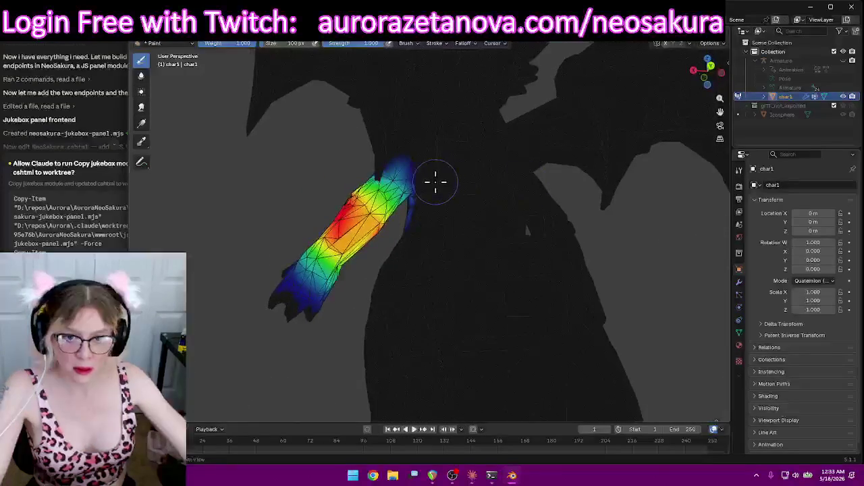
middle_drag(438, 191, 451, 228)
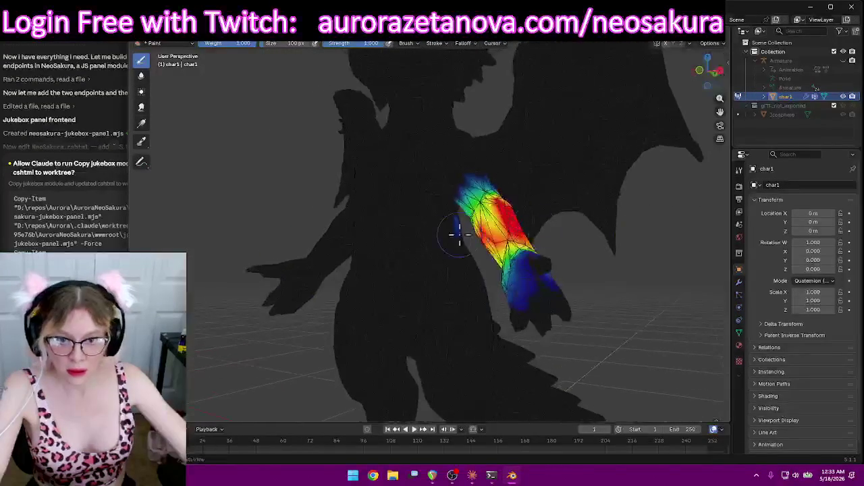
mouse_move(626, 229)
middle_down()
mouse_move(542, 207)
mouse_move(684, 241)
mouse_move(608, 306)
mouse_move(661, 295)
mouse_move(536, 301)
middle_up()
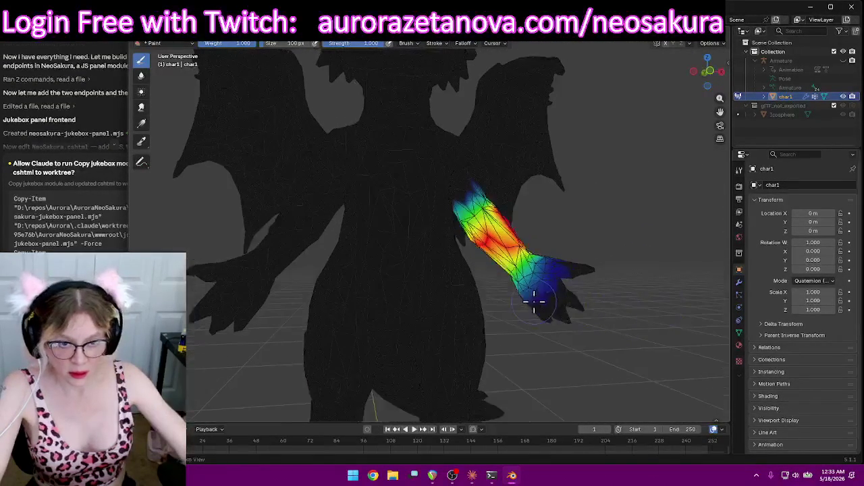
mouse_move(607, 257)
middle_down()
mouse_move(663, 264)
mouse_move(578, 257)
mouse_move(506, 237)
middle_up()
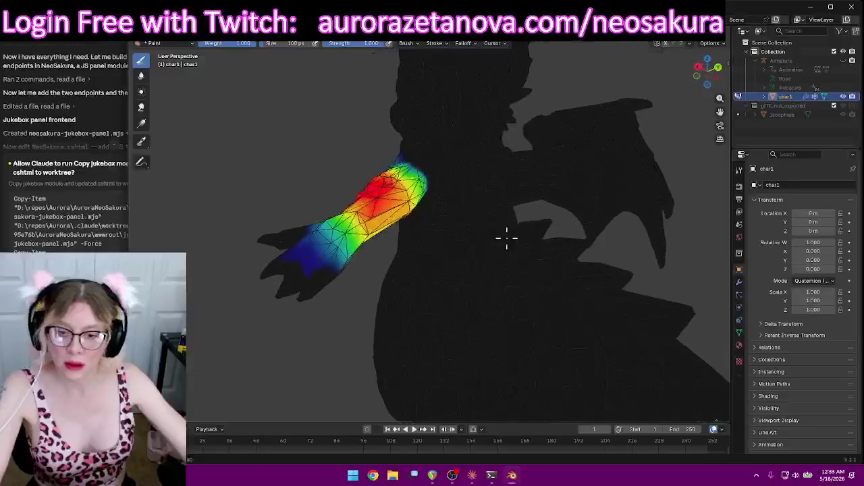
mouse_move(436, 322)
middle_down()
mouse_move(378, 314)
mouse_move(387, 340)
middle_up()
mouse_move(372, 303)
middle_down()
mouse_move(429, 332)
mouse_move(367, 309)
middle_up()
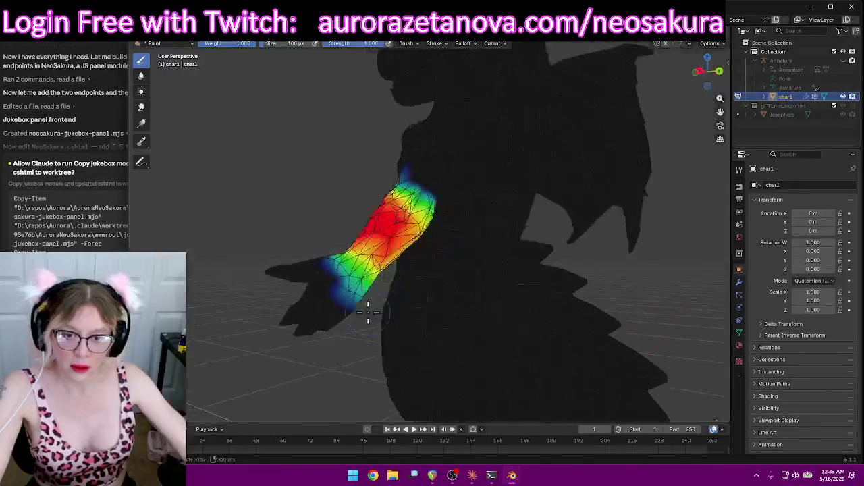
mouse_move(409, 337)
middle_down()
mouse_move(457, 323)
mouse_move(513, 339)
mouse_move(560, 318)
mouse_move(628, 332)
mouse_move(597, 289)
middle_up()
Paint full-strength red weight along the left forearm
scroll(618, 282, up, 2)
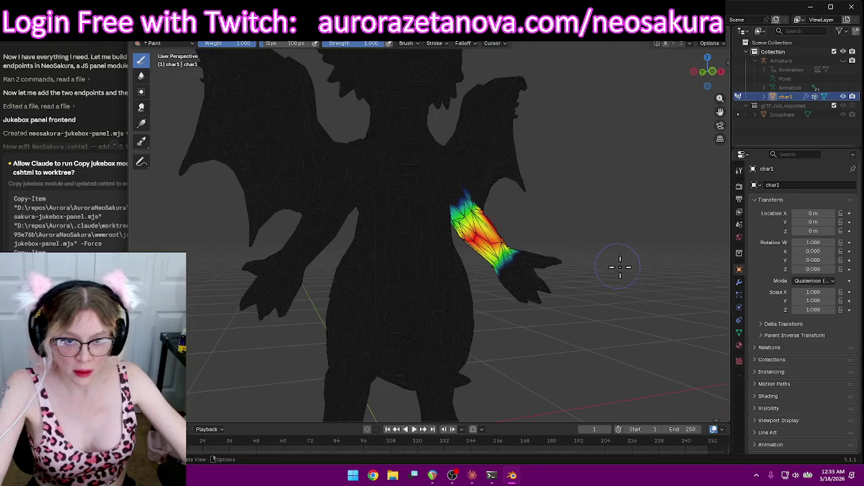
mouse_move(478, 233)
middle_down()
mouse_move(548, 253)
mouse_move(459, 270)
mouse_move(478, 267)
mouse_move(424, 239)
mouse_move(456, 241)
middle_up()
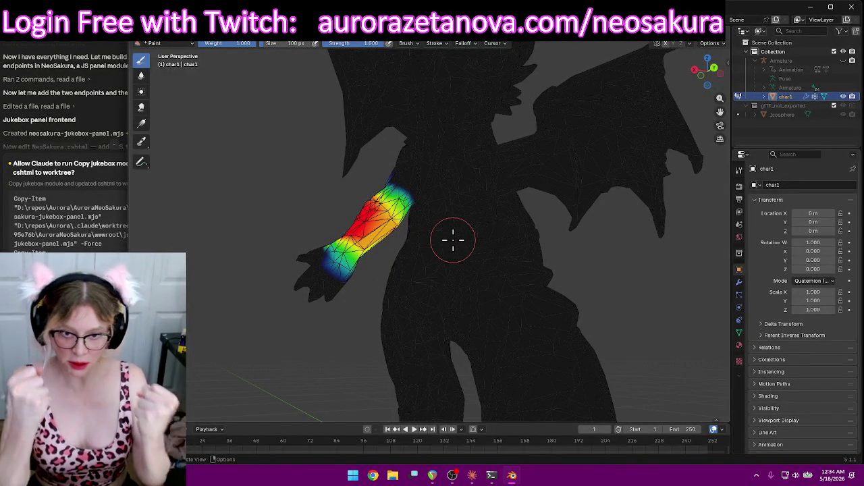
middle_drag(491, 295, 469, 272)
drag(382, 220, 370, 215)
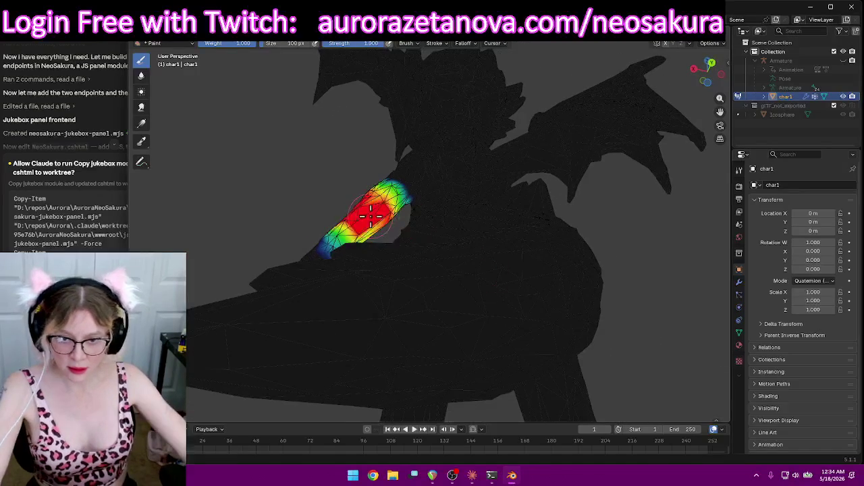
mouse_move(414, 208)
middle_down()
mouse_move(432, 228)
mouse_move(452, 173)
mouse_move(519, 151)
mouse_move(579, 170)
mouse_move(633, 245)
middle_up()
scroll(675, 252, up, 2)
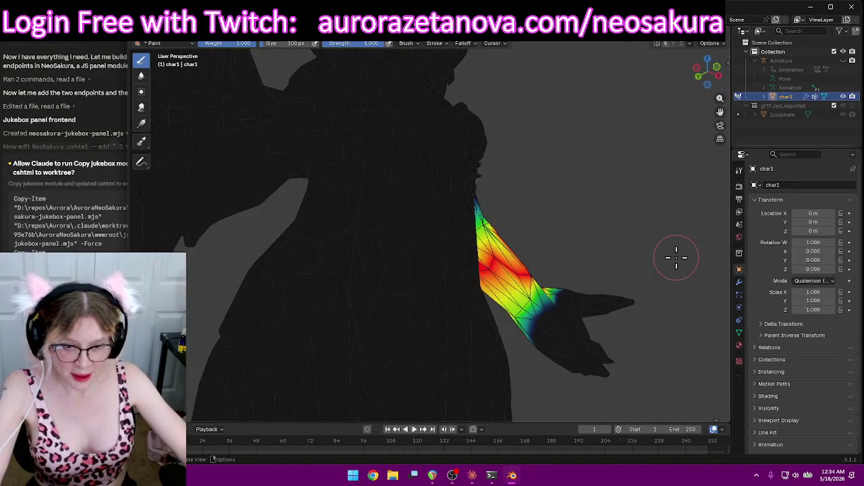
scroll(678, 260, up, 2)
drag(546, 329, 550, 315)
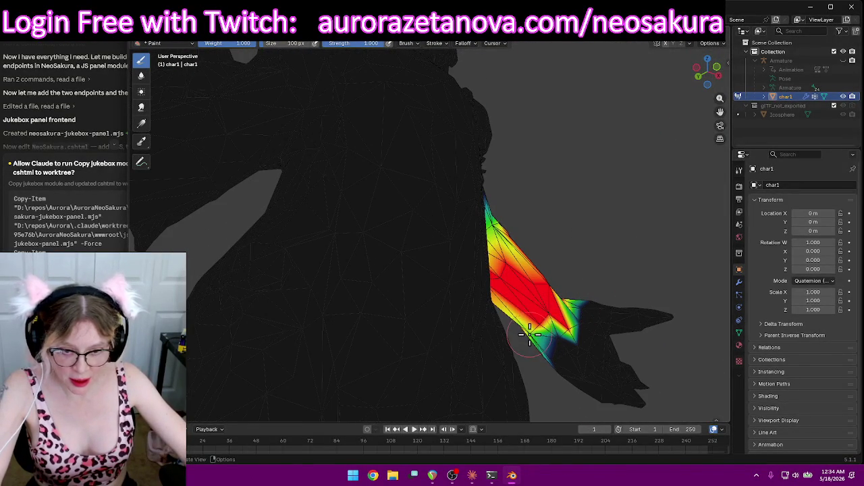
middle_drag(560, 250, 553, 250)
mouse_move(611, 243)
middle_down()
mouse_move(525, 264)
mouse_move(459, 236)
mouse_move(426, 207)
mouse_move(546, 270)
mouse_move(638, 295)
mouse_move(726, 295)
middle_up()
Orbit around the whole dragon to review the forearm weights from front, rear and side
mouse_move(559, 255)
middle_down()
mouse_move(565, 202)
mouse_move(506, 279)
mouse_move(614, 232)
mouse_move(492, 253)
middle_up()
mouse_move(529, 228)
middle_down()
mouse_move(358, 270)
mouse_move(398, 270)
mouse_move(358, 231)
mouse_move(374, 57)
middle_up()
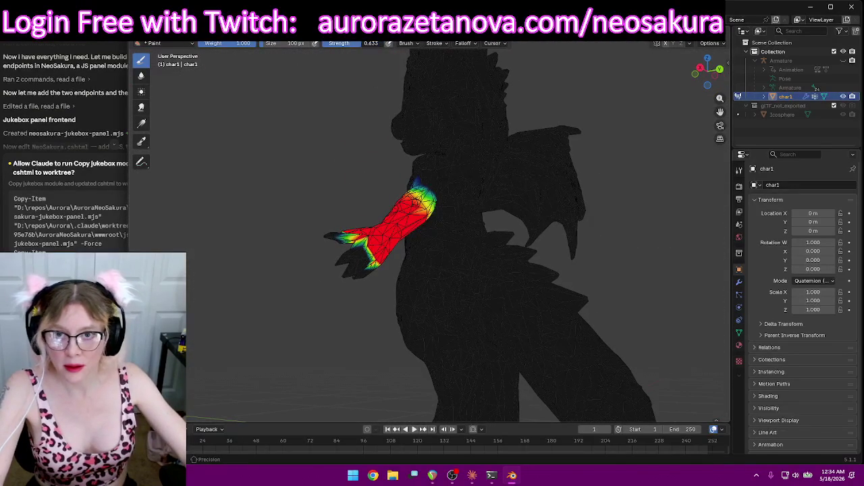
mouse_move(322, 293)
middle_down()
mouse_move(328, 311)
mouse_move(501, 275)
middle_up()
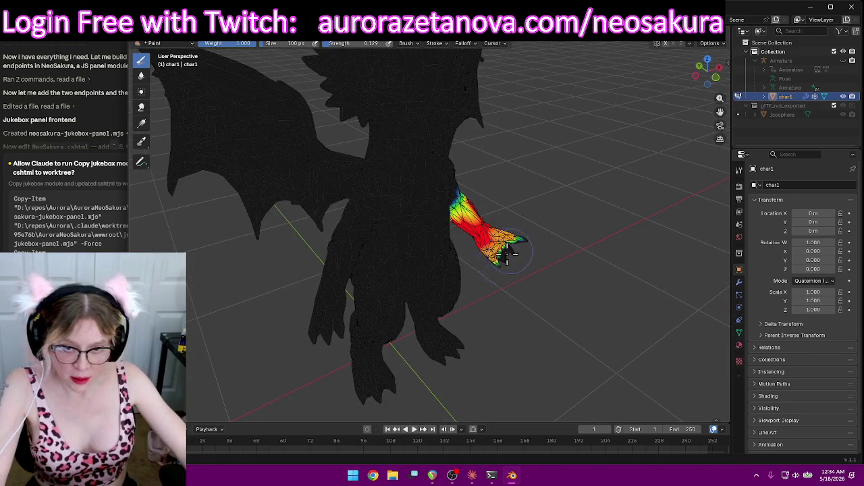
mouse_move(525, 232)
middle_down()
mouse_move(539, 224)
mouse_move(392, 187)
middle_up()
mouse_move(327, 245)
middle_down()
mouse_move(396, 225)
mouse_move(347, 247)
mouse_move(367, 295)
mouse_move(519, 290)
mouse_move(495, 131)
middle_up()
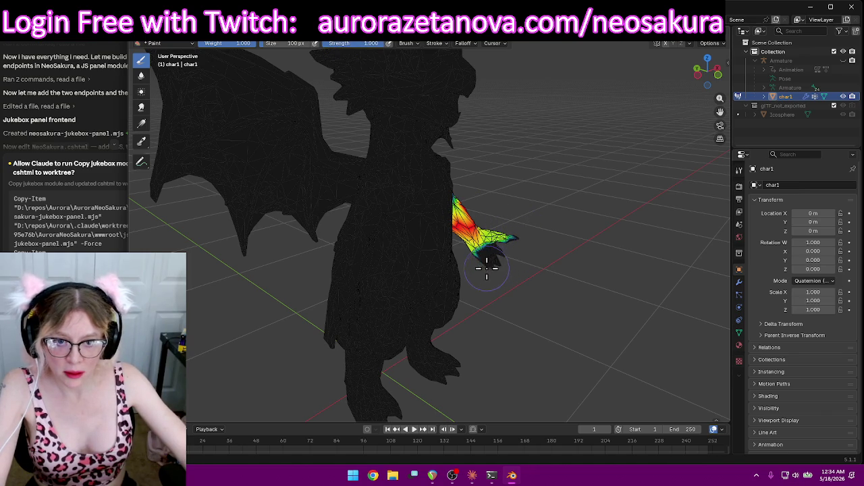
mouse_move(553, 238)
middle_down()
mouse_move(373, 216)
mouse_move(328, 279)
middle_up()
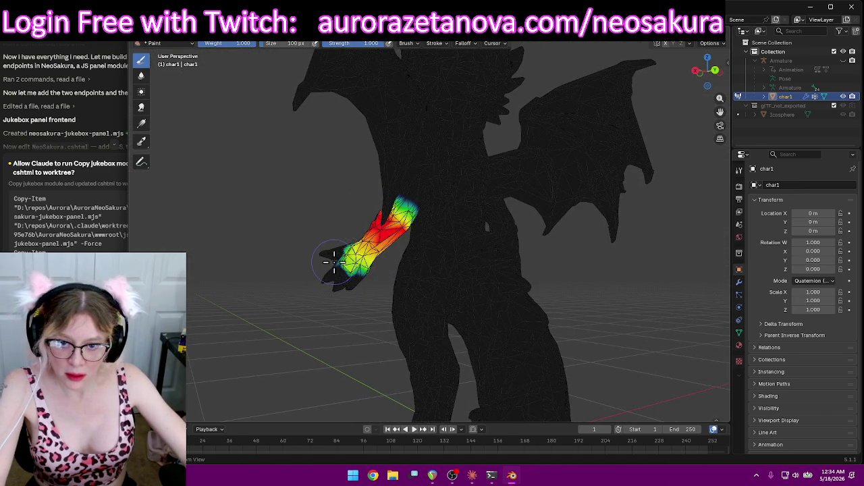
mouse_move(228, 274)
middle_down()
mouse_move(232, 235)
mouse_move(304, 148)
middle_up()
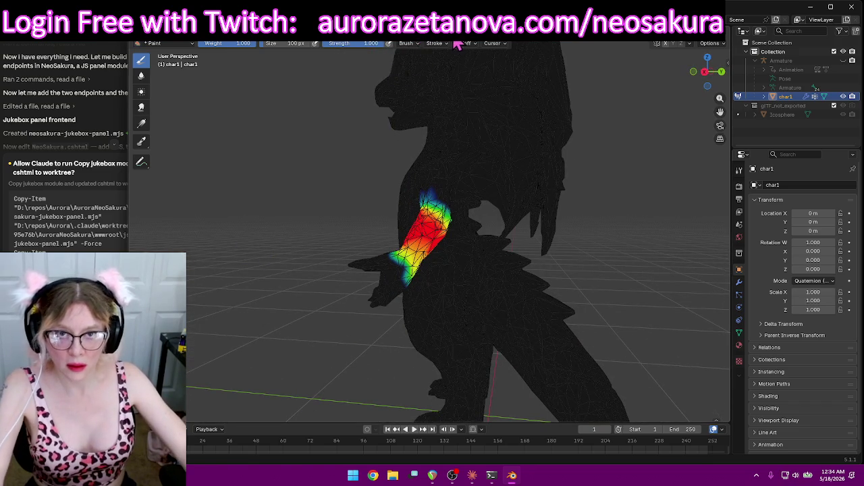
Select the LeftHand group and paint full weight onto the lower left hand
click(432, 43)
click(398, 87)
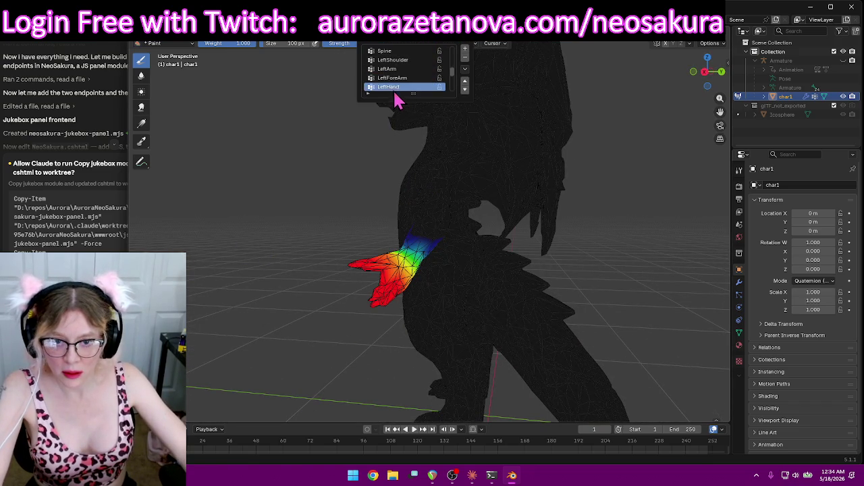
middle_drag(329, 170, 516, 156)
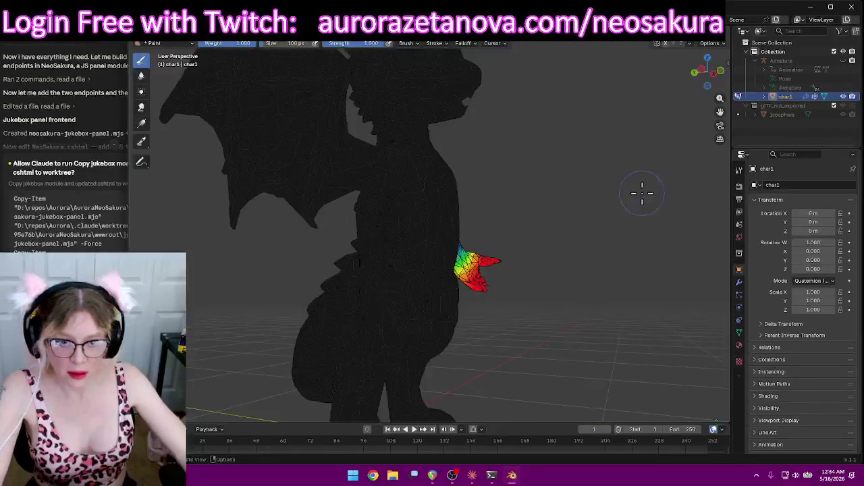
middle_drag(641, 193, 592, 224)
drag(499, 287, 508, 264)
mouse_move(576, 238)
middle_down()
mouse_move(502, 189)
mouse_move(451, 192)
middle_up()
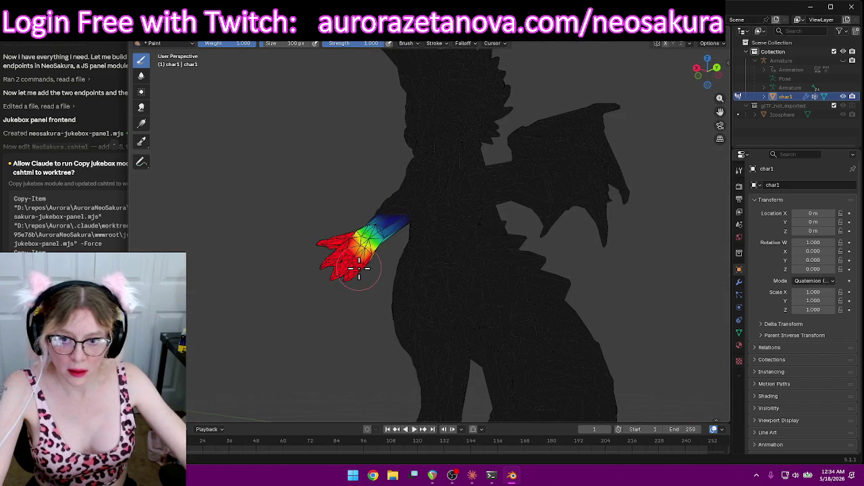
click(417, 42)
Switch to the RightShoulder vertex group and zoom in on the shoulder and wing
scroll(408, 68, down, 2)
click(398, 69)
mouse_move(308, 183)
middle_down()
mouse_move(256, 199)
mouse_move(450, 90)
middle_up()
scroll(439, 121, up, 3)
scroll(431, 141, down, 2)
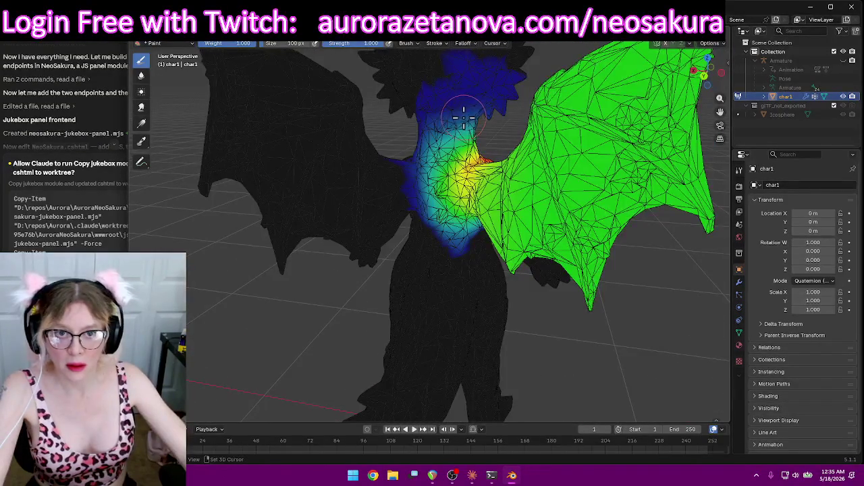
scroll(457, 126, down, 2)
scroll(459, 135, down, 2)
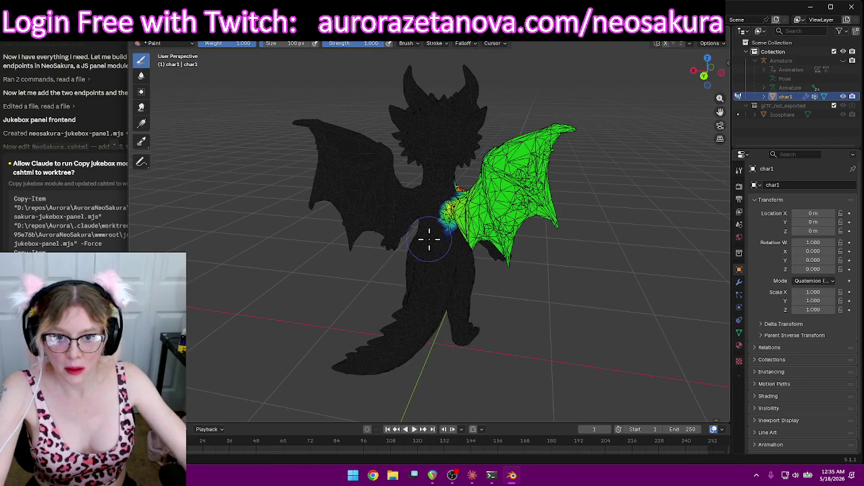
Paint red weight onto the shoulder at the wing root, checking it from side and rear
mouse_move(618, 279)
middle_down()
mouse_move(492, 248)
mouse_move(442, 253)
mouse_move(495, 243)
mouse_move(469, 143)
middle_up()
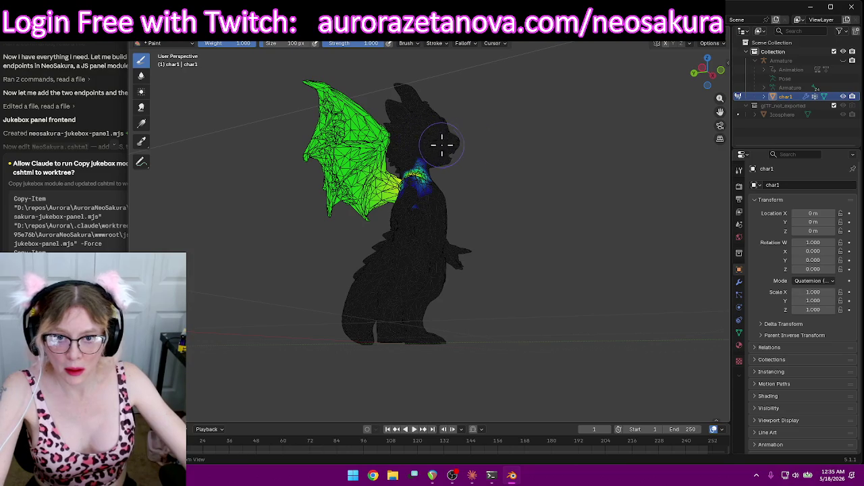
middle_drag(478, 183, 488, 212)
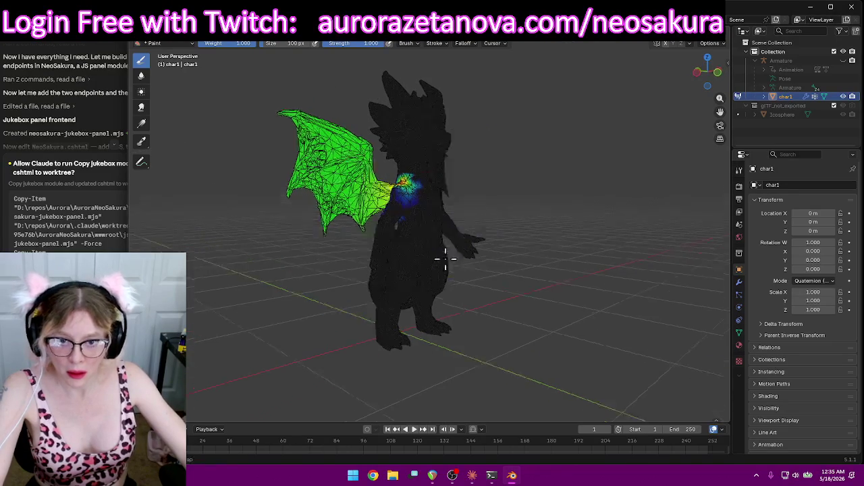
middle_drag(434, 256, 524, 241)
scroll(572, 228, up, 2)
mouse_move(573, 228)
middle_down()
mouse_move(506, 180)
mouse_move(494, 185)
mouse_move(511, 212)
mouse_move(564, 180)
mouse_move(656, 193)
mouse_move(629, 195)
middle_up()
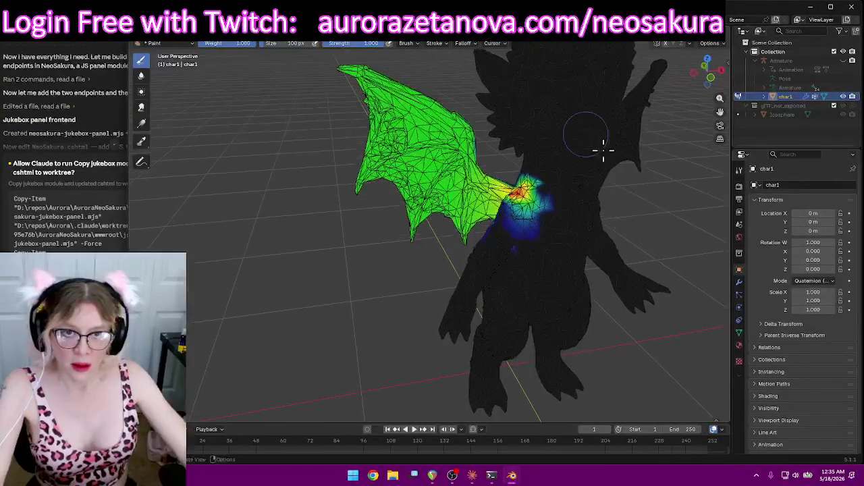
mouse_move(544, 210)
middle_down()
mouse_move(579, 209)
mouse_move(461, 187)
middle_up()
scroll(449, 218, up, 5)
scroll(449, 218, down, 5)
mouse_move(368, 135)
mouse_down()
mouse_move(381, 145)
mouse_move(378, 157)
mouse_up()
mouse_move(399, 158)
middle_down()
mouse_move(484, 156)
mouse_move(496, 131)
mouse_move(585, 129)
mouse_move(564, 125)
middle_up()
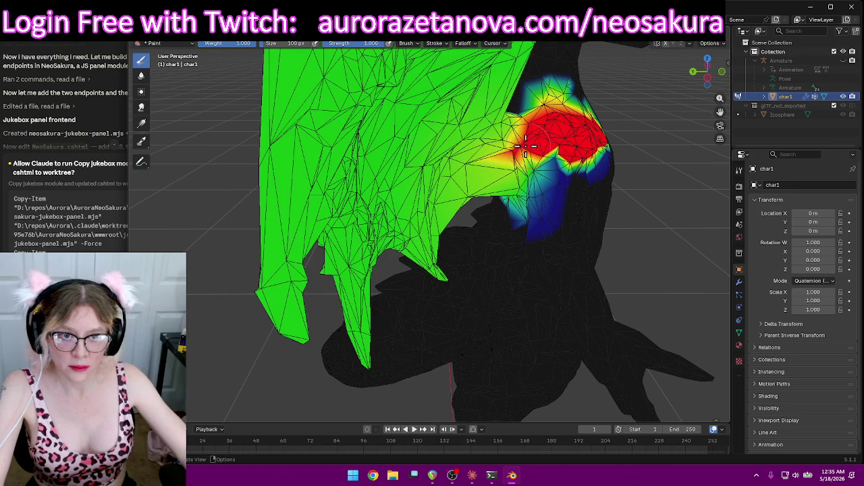
mouse_move(535, 152)
middle_down()
mouse_move(500, 113)
mouse_move(445, 107)
middle_up()
click(439, 103)
Paint full weight up the wing from the shoulder and strengthen it near the joint
mouse_move(432, 144)
middle_down()
mouse_move(447, 93)
mouse_move(435, 84)
middle_up()
mouse_move(516, 178)
middle_down()
mouse_move(506, 184)
mouse_move(520, 189)
mouse_move(560, 180)
mouse_move(469, 243)
mouse_move(457, 241)
mouse_move(473, 97)
middle_up()
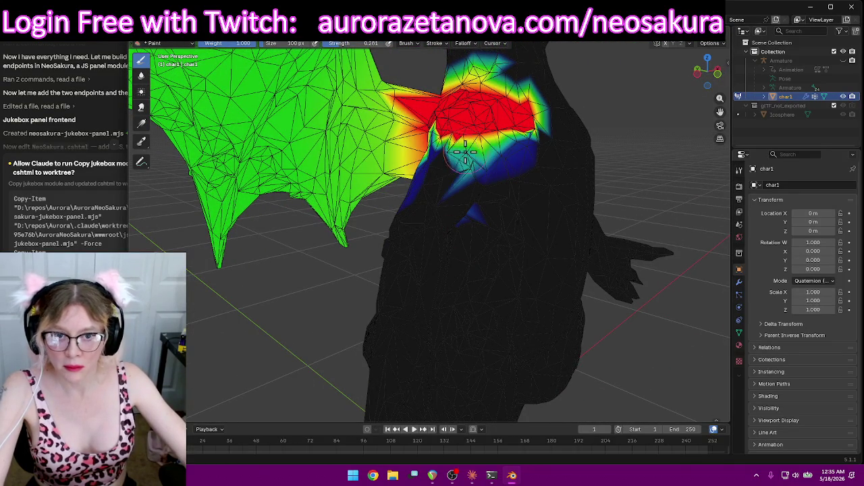
middle_drag(439, 131, 556, 142)
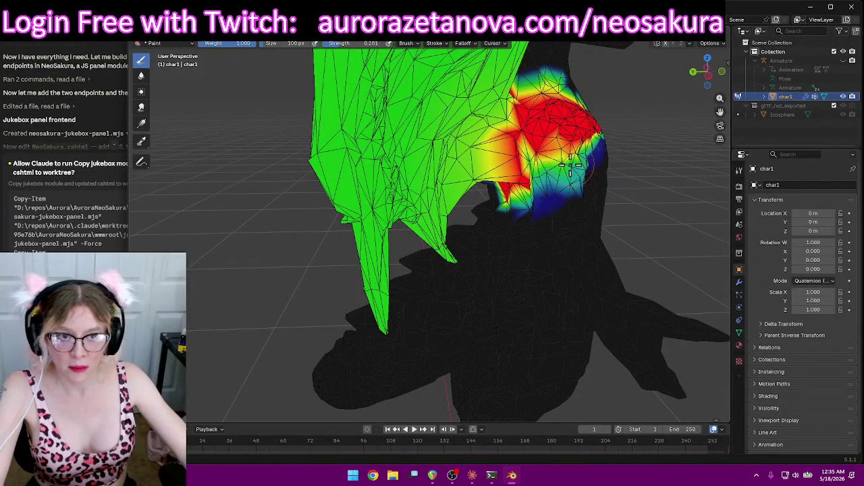
mouse_move(613, 139)
middle_down()
mouse_move(530, 151)
mouse_move(479, 180)
middle_up()
drag(478, 179, 413, 104)
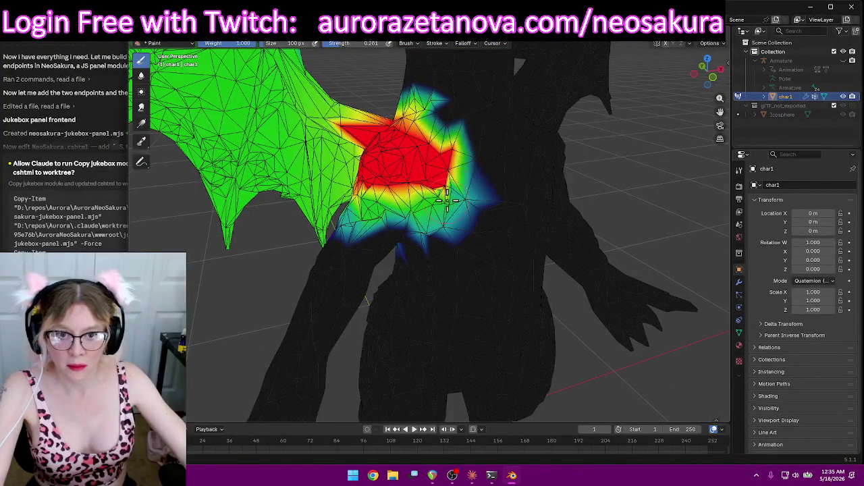
mouse_move(414, 105)
middle_down()
mouse_move(481, 104)
mouse_move(449, 108)
middle_up()
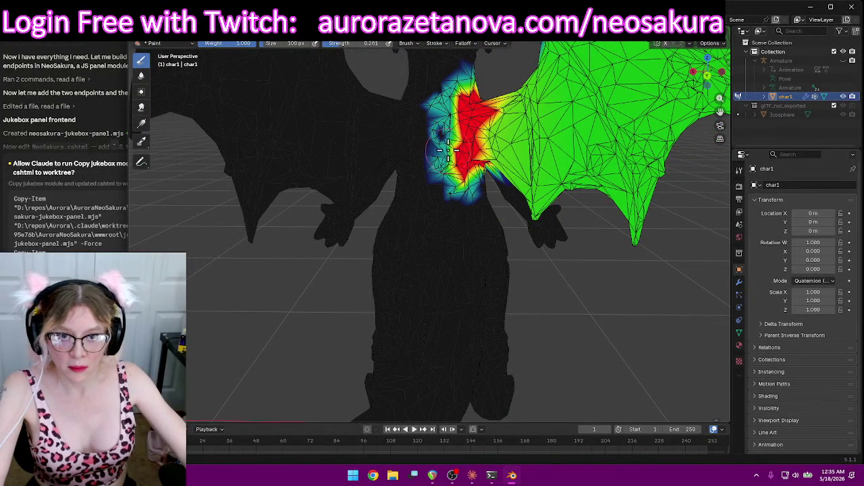
drag(454, 179, 473, 189)
middle_drag(472, 189, 403, 167)
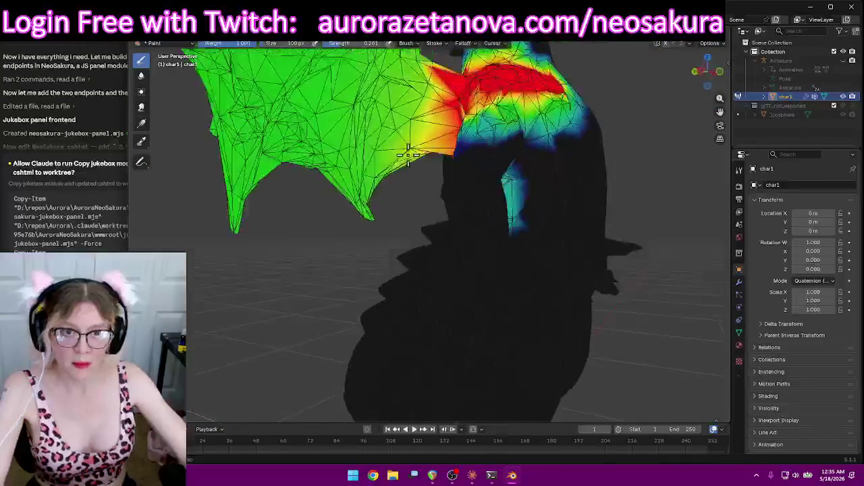
scroll(403, 167, down, 6)
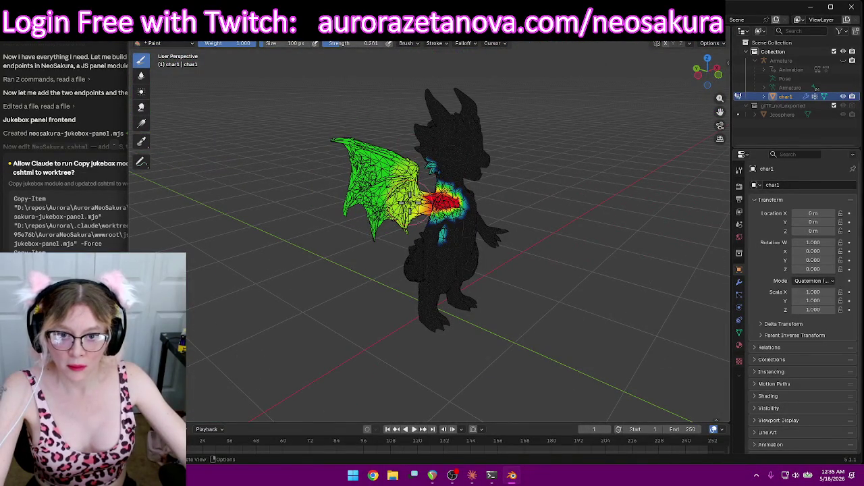
Raise the upper wing's weights toward orange and red with the Draw brush
drag(408, 202, 381, 145)
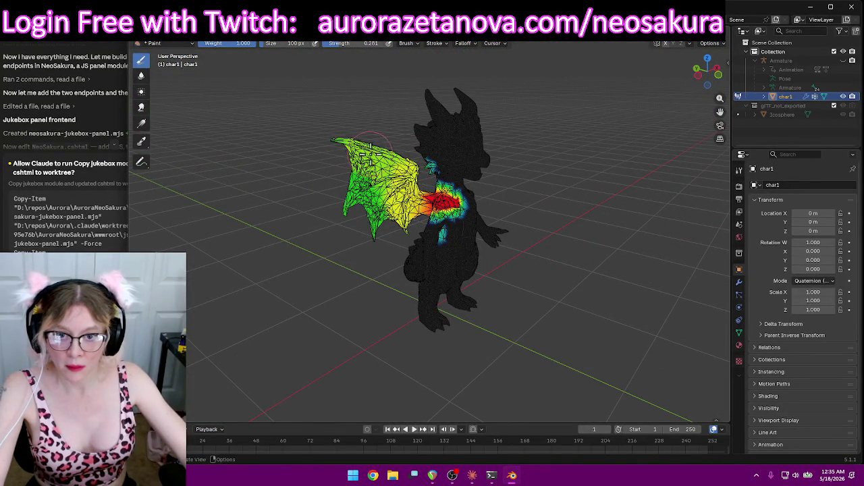
middle_drag(370, 145, 462, 172)
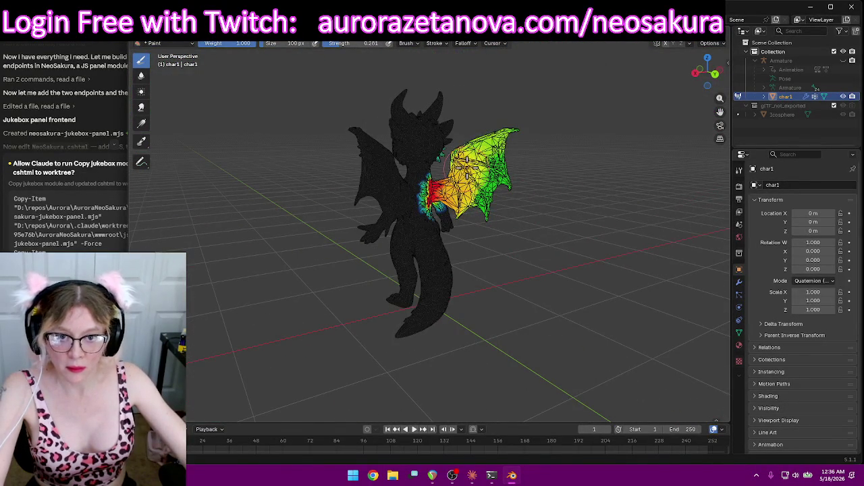
drag(466, 170, 520, 122)
drag(456, 155, 509, 136)
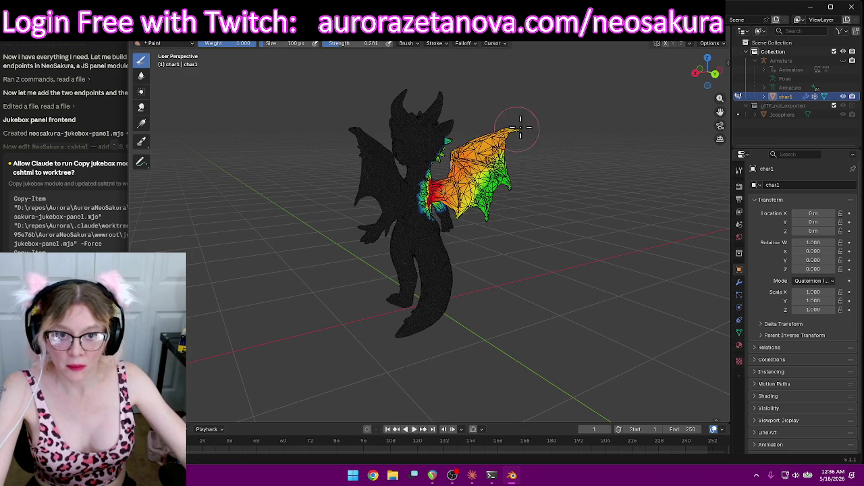
middle_drag(581, 169, 545, 180)
mouse_move(545, 180)
mouse_down()
mouse_move(527, 232)
mouse_move(545, 199)
mouse_up()
mouse_move(545, 199)
middle_down()
mouse_move(558, 170)
mouse_move(378, 142)
middle_up()
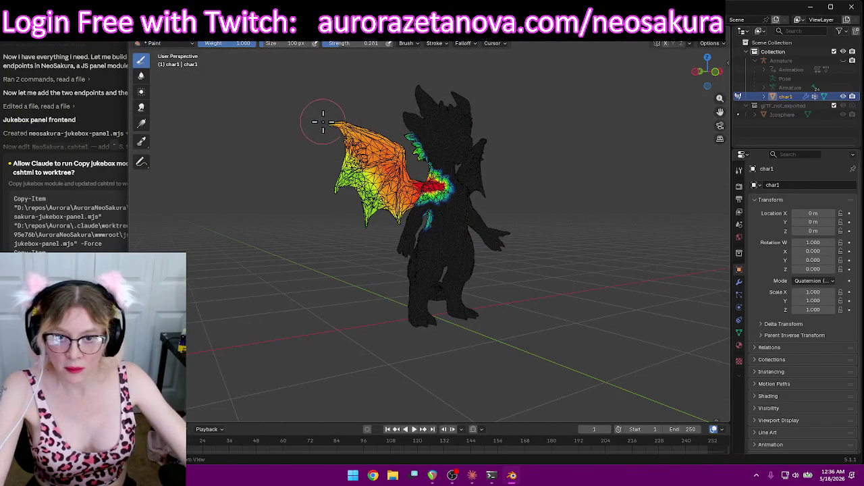
drag(604, 203, 596, 119)
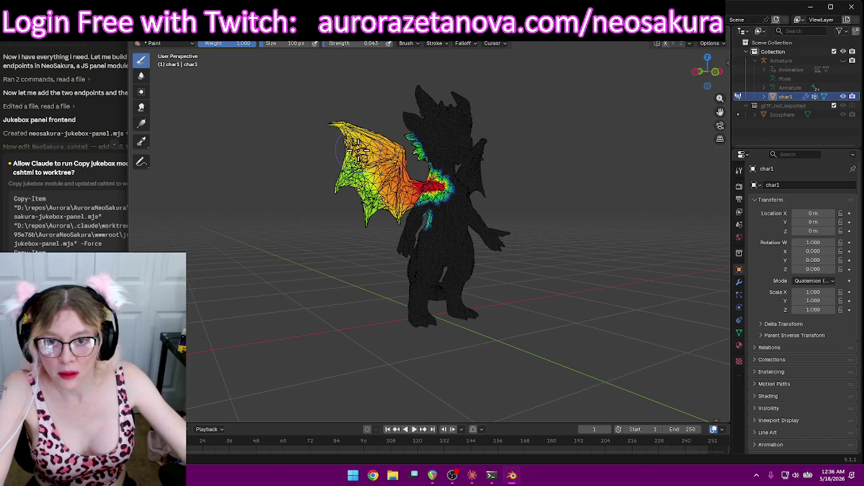
Subtract the stray weight running up the neck and review the weighted wing
mouse_move(370, 155)
middle_down()
mouse_move(343, 170)
mouse_move(481, 165)
mouse_move(466, 169)
middle_up()
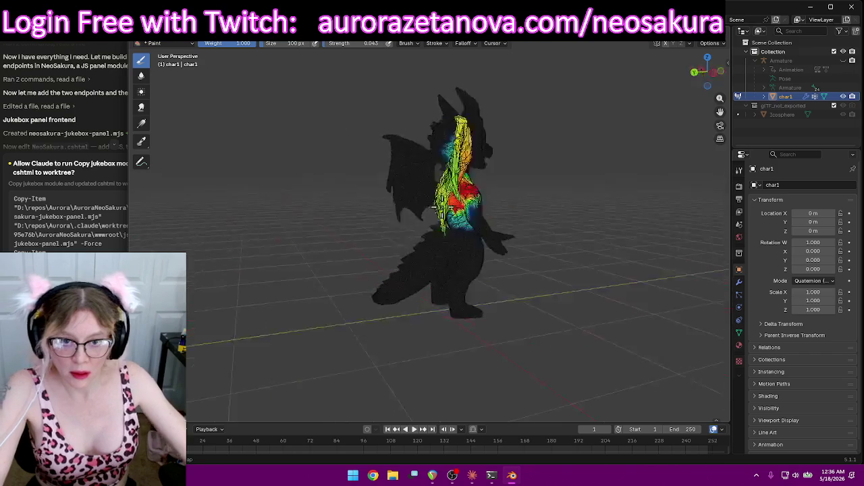
scroll(466, 169, up, 5)
middle_drag(609, 116, 544, 226)
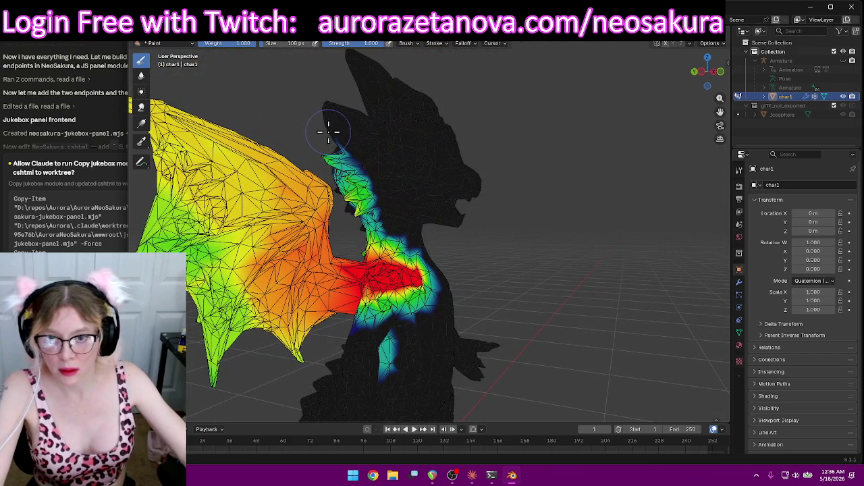
ctrl+drag(329, 132, 344, 158)
mouse_move(390, 197)
middle_down()
mouse_move(497, 179)
mouse_move(390, 145)
mouse_move(360, 153)
mouse_move(392, 339)
mouse_move(456, 288)
mouse_move(506, 324)
middle_up()
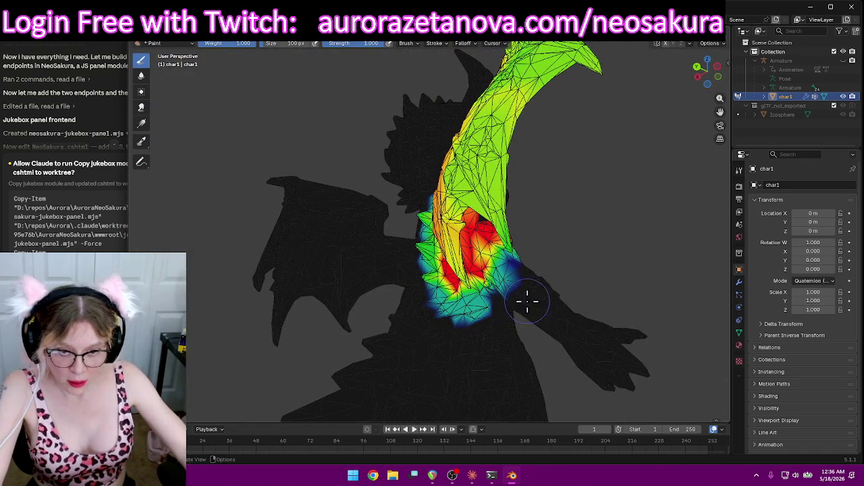
mouse_move(506, 285)
middle_down()
mouse_move(546, 293)
mouse_move(415, 284)
mouse_move(336, 319)
middle_up()
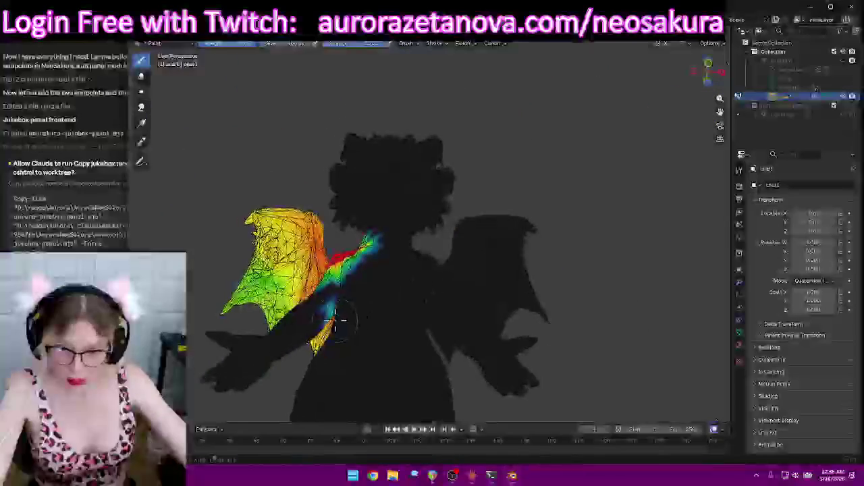
mouse_move(407, 324)
middle_down()
mouse_move(439, 391)
mouse_move(457, 334)
middle_up()
click(412, 43)
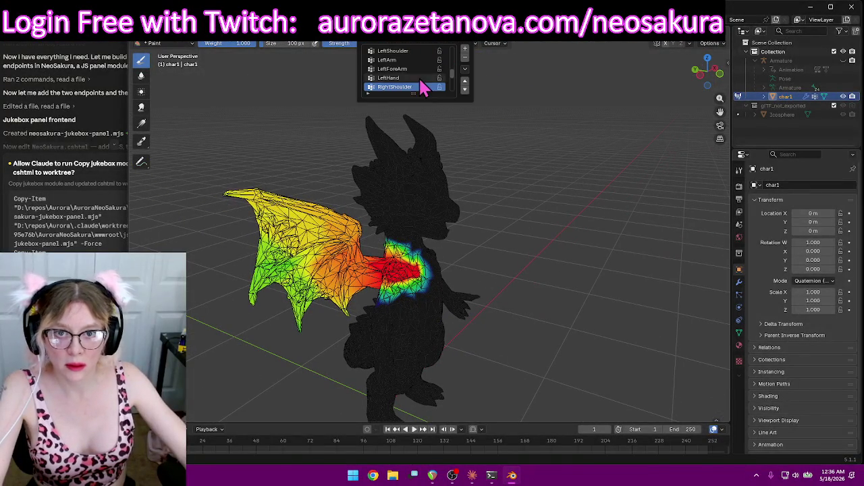
Switch to the RightShoulder group and paint its weight off the upper wing
click(386, 86)
mouse_move(600, 154)
middle_down()
mouse_move(625, 135)
mouse_move(540, 135)
middle_up()
mouse_move(248, 194)
mouse_down()
mouse_move(260, 238)
mouse_move(293, 246)
mouse_move(310, 284)
mouse_move(328, 286)
mouse_move(344, 227)
mouse_up()
mouse_move(344, 227)
middle_down()
mouse_move(462, 223)
mouse_move(268, 224)
middle_up()
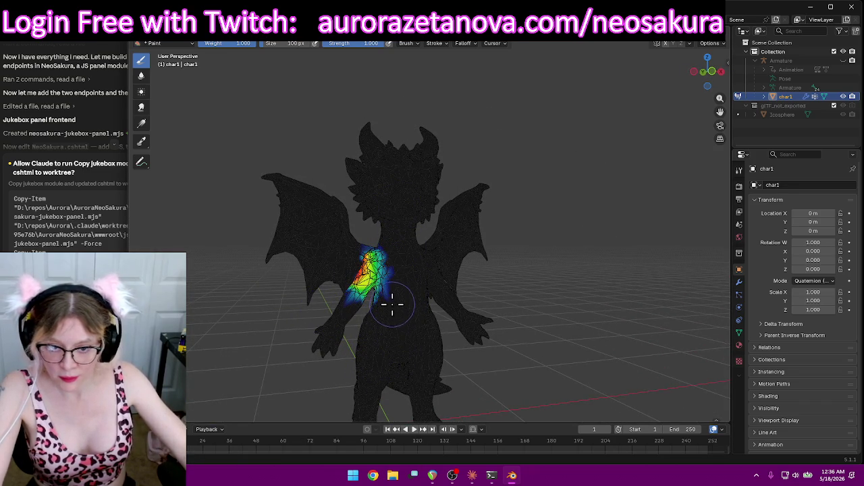
Paint full weight up the dragon's back toward the right shoulder
mouse_move(400, 274)
middle_down()
mouse_move(467, 309)
mouse_move(550, 303)
mouse_move(503, 365)
middle_up()
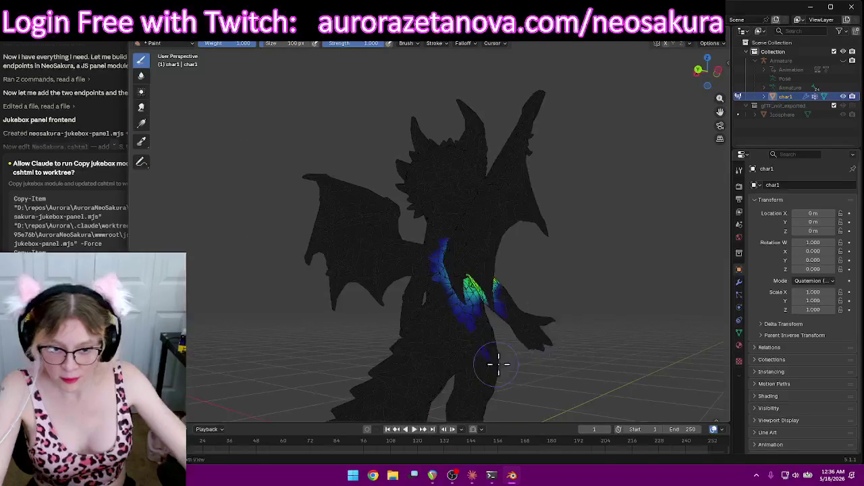
mouse_move(487, 328)
middle_down()
mouse_move(521, 343)
mouse_move(488, 303)
middle_up()
middle_drag(531, 221, 642, 237)
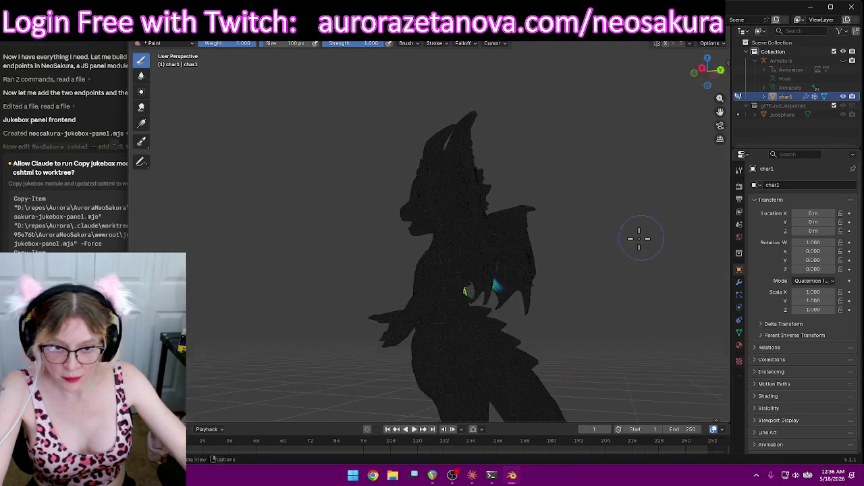
middle_drag(548, 261, 531, 251)
mouse_move(640, 265)
middle_down()
mouse_move(521, 224)
mouse_move(378, 206)
middle_up()
mouse_move(412, 184)
middle_down()
mouse_move(428, 183)
mouse_move(372, 270)
mouse_move(368, 302)
middle_up()
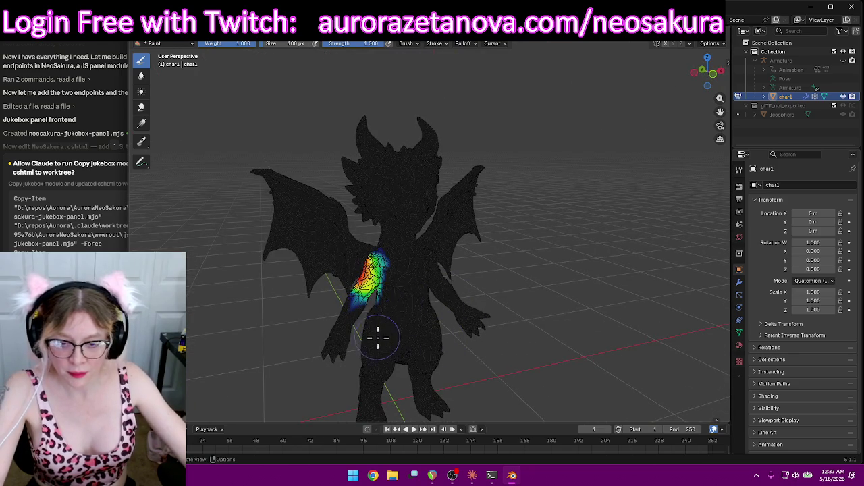
middle_drag(333, 330, 444, 286)
scroll(517, 251, up, 5)
mouse_move(517, 251)
middle_down()
mouse_move(605, 242)
mouse_move(621, 225)
mouse_move(474, 247)
middle_up()
mouse_move(422, 257)
mouse_down()
mouse_move(439, 226)
mouse_move(440, 189)
mouse_up()
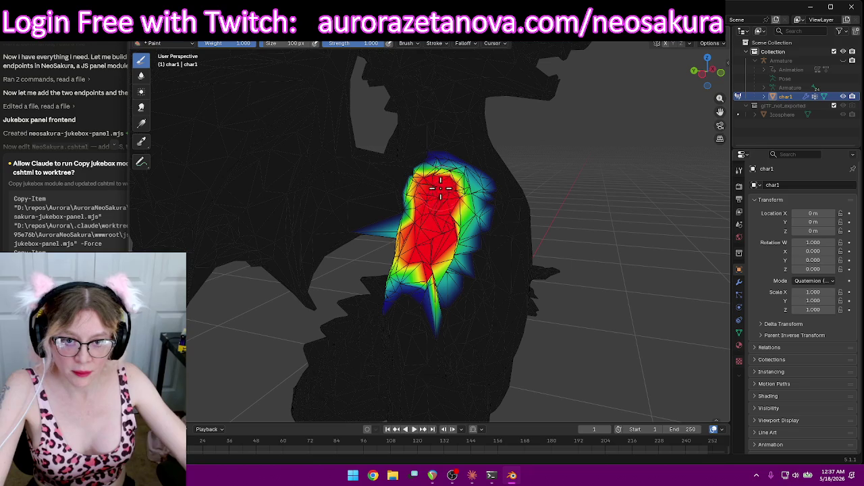
mouse_move(436, 201)
middle_down()
mouse_move(471, 225)
mouse_move(511, 223)
mouse_move(318, 248)
mouse_move(334, 277)
middle_up()
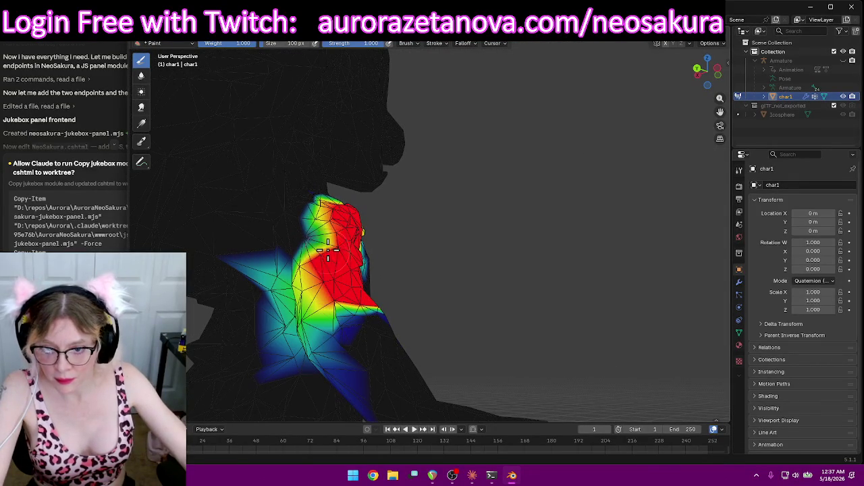
Paint full weight over the upper neck and grow it across the shoulder
drag(326, 215, 309, 234)
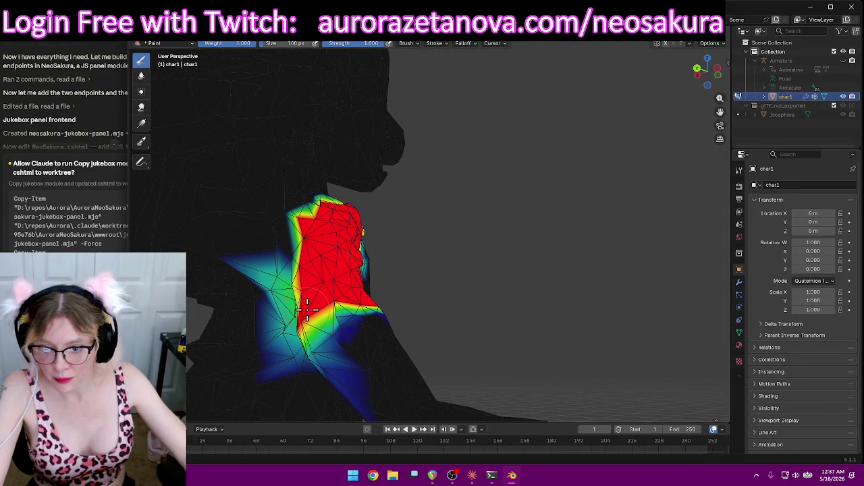
drag(307, 310, 332, 284)
middle_drag(331, 284, 379, 271)
middle_drag(399, 264, 385, 259)
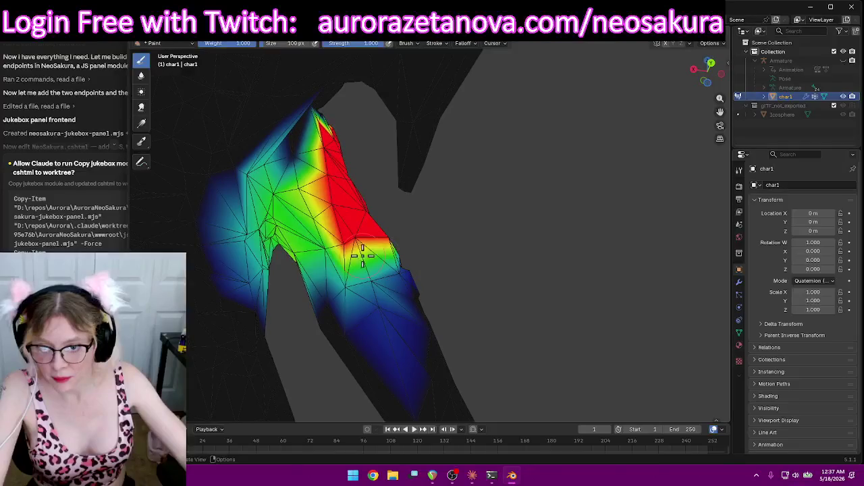
mouse_move(314, 204)
mouse_down()
mouse_move(301, 254)
mouse_move(284, 230)
mouse_up()
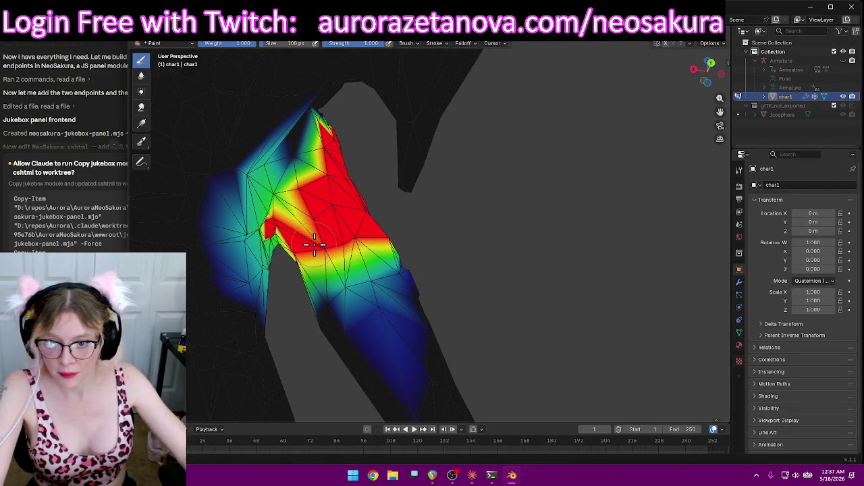
mouse_move(287, 201)
middle_down()
mouse_move(472, 226)
mouse_move(475, 252)
mouse_move(411, 268)
mouse_move(405, 256)
mouse_move(344, 250)
mouse_move(423, 242)
mouse_move(366, 271)
mouse_move(488, 275)
mouse_move(492, 290)
middle_up()
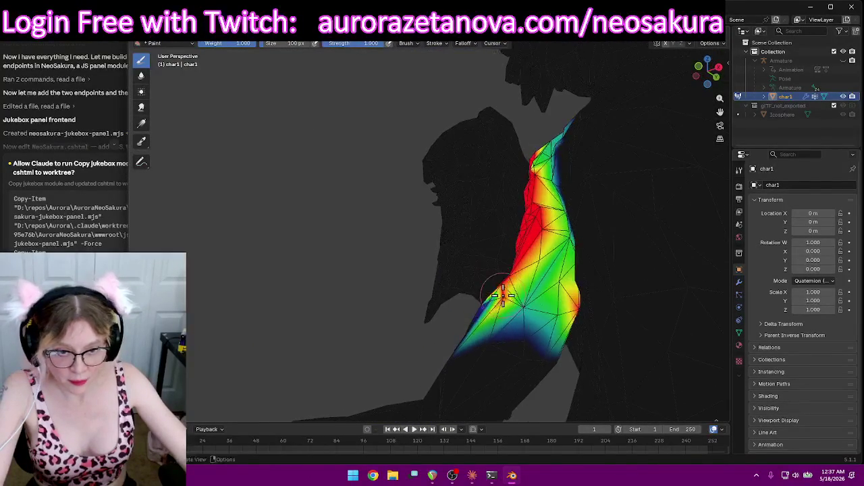
Adjust brush strength and paint weight along and over the top of the shoulder
right_click(533, 260)
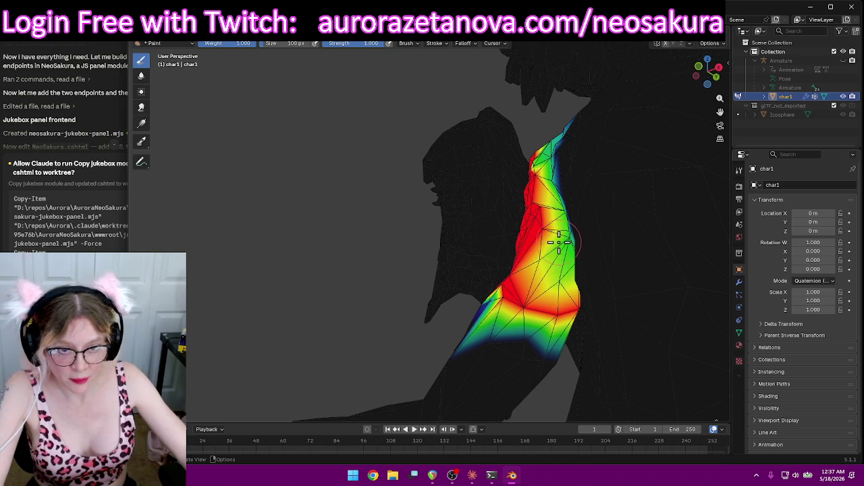
mouse_move(505, 266)
middle_down()
mouse_move(546, 281)
mouse_move(547, 315)
mouse_move(579, 345)
middle_up()
mouse_move(478, 229)
middle_down()
mouse_move(518, 195)
mouse_move(396, 228)
mouse_move(415, 289)
mouse_move(505, 241)
middle_up()
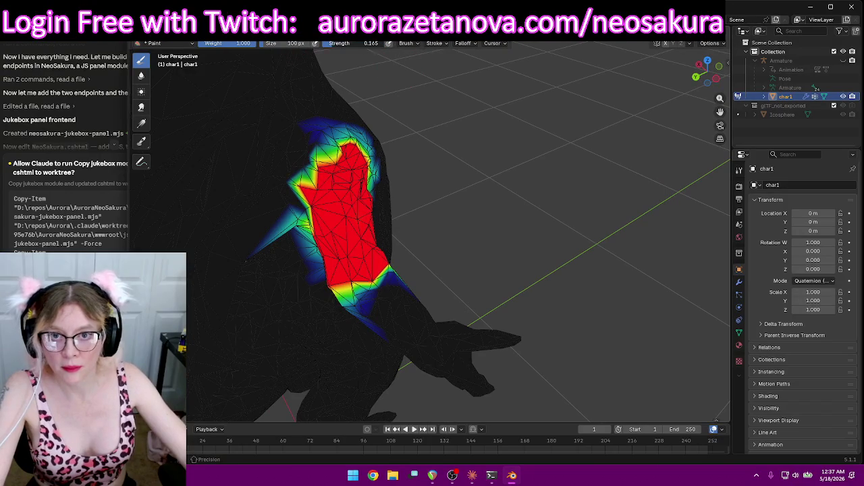
drag(287, 195, 392, 139)
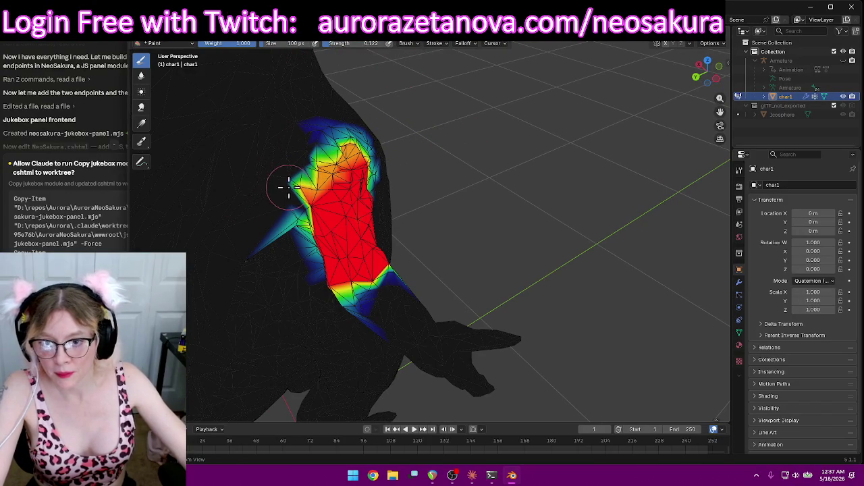
mouse_move(300, 185)
middle_down()
mouse_move(447, 179)
mouse_move(358, 154)
mouse_move(514, 181)
mouse_move(531, 231)
middle_up()
mouse_move(531, 231)
mouse_down()
mouse_move(513, 196)
mouse_move(469, 155)
mouse_move(438, 159)
mouse_up()
mouse_move(438, 159)
middle_down()
mouse_move(581, 180)
mouse_move(554, 225)
middle_up()
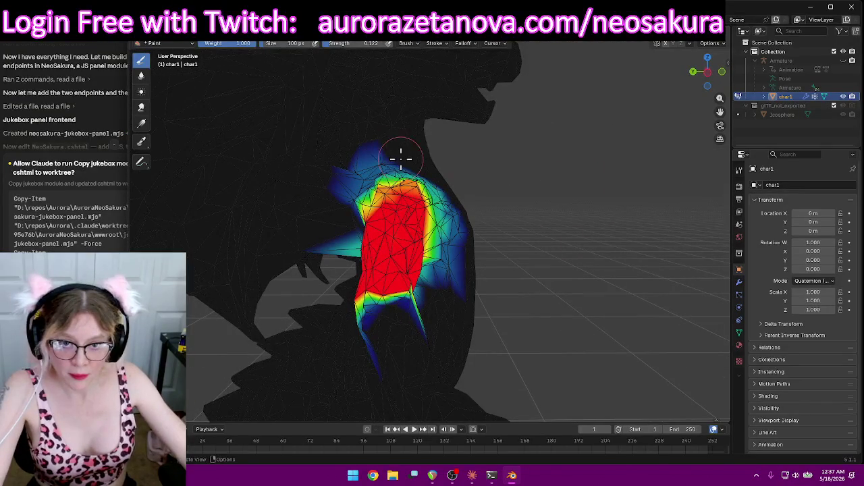
Extend the weight down the upper arm and raise the lower-arm weights
middle_drag(479, 237, 459, 270)
drag(459, 274, 434, 314)
mouse_move(434, 315)
middle_down()
mouse_move(547, 314)
mouse_move(364, 331)
middle_up()
mouse_move(364, 331)
mouse_down()
mouse_move(354, 316)
mouse_move(410, 309)
mouse_up()
mouse_move(409, 309)
middle_down()
mouse_move(360, 324)
mouse_move(557, 361)
mouse_move(483, 327)
middle_up()
mouse_move(482, 327)
mouse_down()
mouse_move(517, 357)
mouse_move(499, 351)
mouse_up()
mouse_move(499, 351)
middle_down()
mouse_move(588, 371)
mouse_move(526, 284)
mouse_move(461, 314)
mouse_move(493, 322)
mouse_move(527, 311)
middle_up()
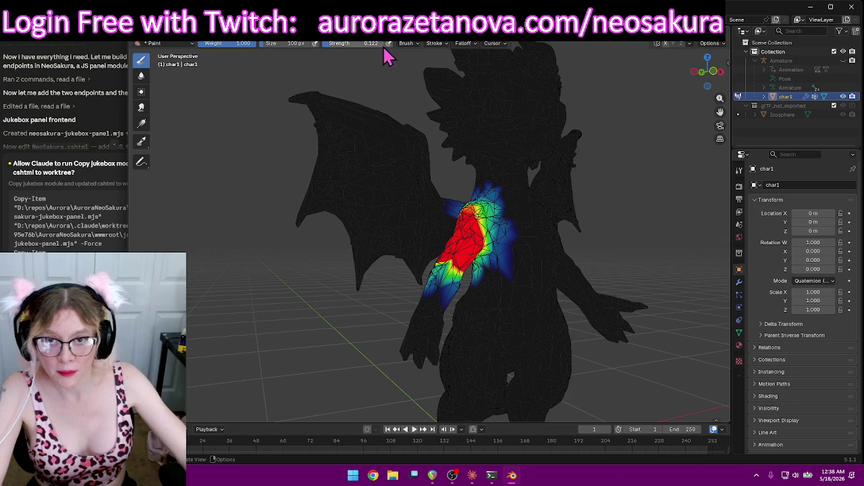
mouse_move(578, 205)
middle_down()
mouse_move(622, 208)
mouse_move(558, 230)
middle_up()
scroll(557, 230, up, 2)
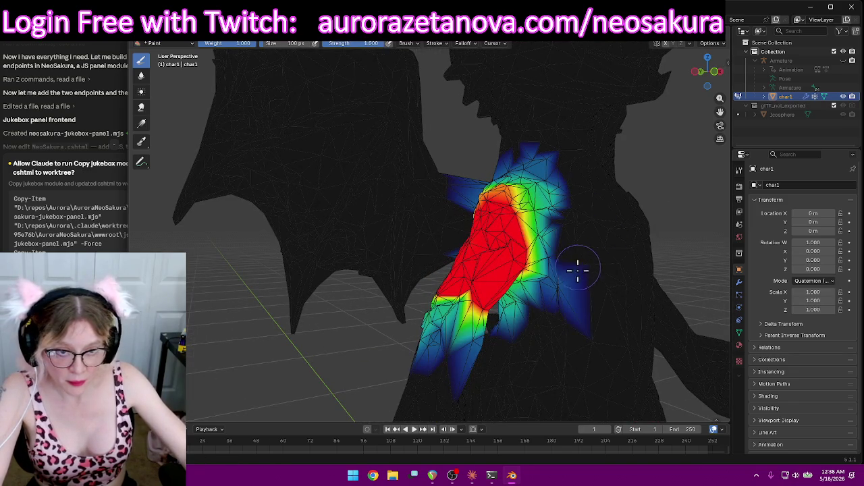
mouse_move(614, 277)
middle_down()
mouse_move(650, 141)
mouse_move(170, 124)
mouse_move(557, 135)
mouse_move(528, 195)
mouse_move(432, 59)
middle_up()
Switch to the RightForeArm vertex group and orbit around the dragon's arm
key(w)
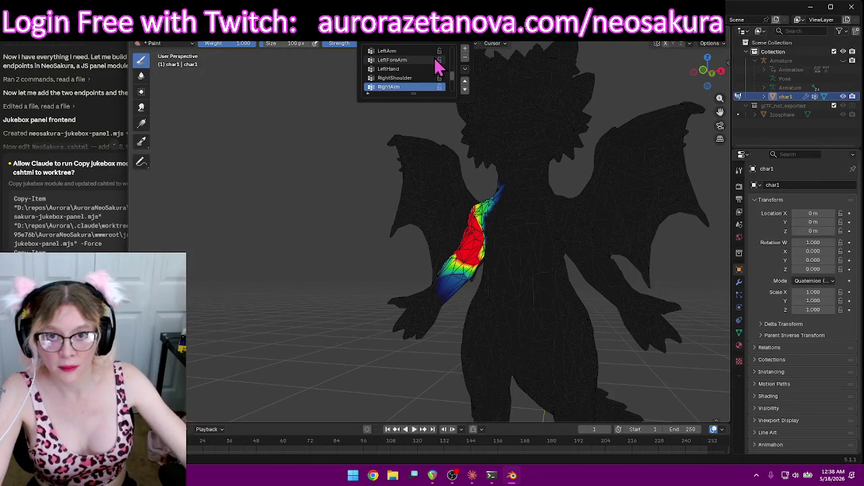
click(398, 88)
mouse_move(318, 185)
middle_down()
mouse_move(362, 194)
mouse_move(319, 217)
middle_up()
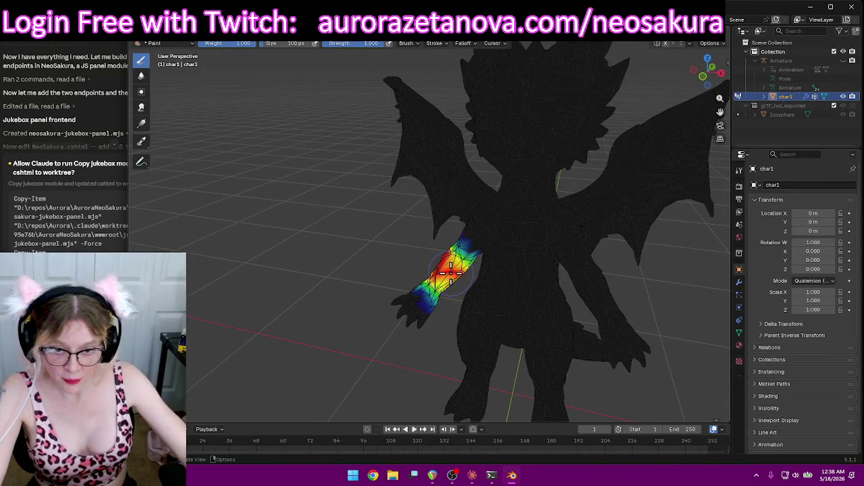
mouse_move(445, 275)
middle_down()
mouse_move(488, 256)
mouse_move(608, 246)
mouse_move(650, 226)
mouse_move(648, 219)
middle_up()
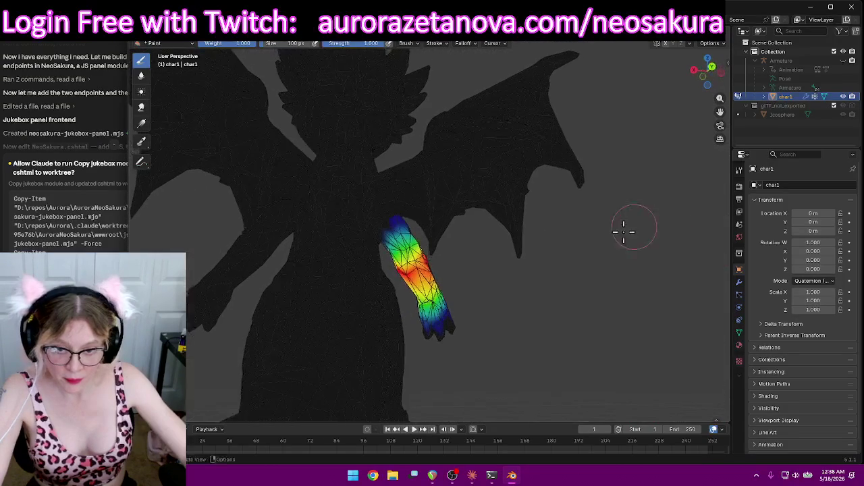
scroll(429, 282, down, 3)
mouse_move(429, 282)
middle_down()
mouse_move(478, 285)
mouse_move(318, 313)
mouse_move(313, 257)
mouse_move(378, 95)
middle_up()
scroll(318, 312, down, 2)
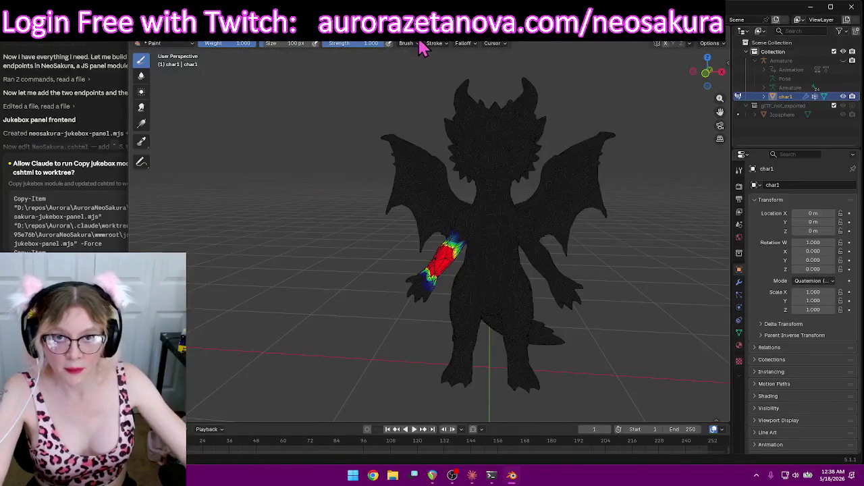
Show the RightHand group's weights and move in close on the hand
click(421, 47)
scroll(415, 87, down, 2)
click(402, 60)
mouse_move(317, 214)
middle_down()
mouse_move(272, 204)
mouse_move(527, 193)
mouse_move(456, 287)
middle_up()
scroll(527, 182, up, 1)
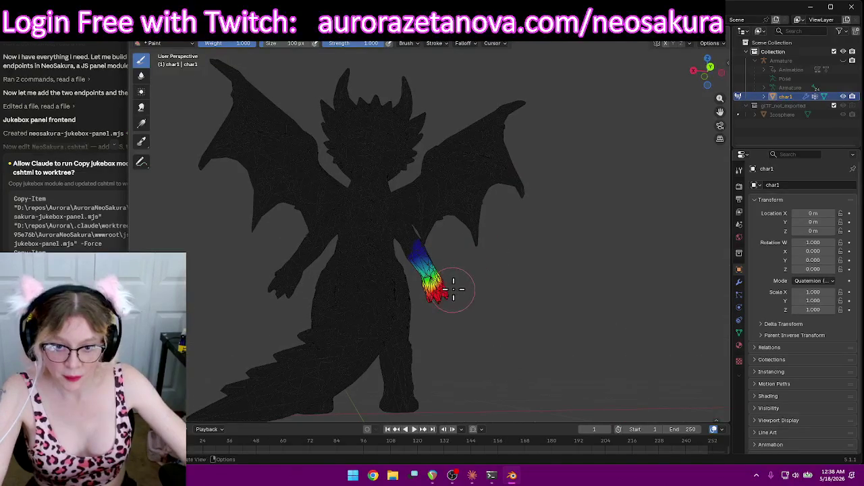
mouse_move(528, 290)
middle_down()
mouse_move(517, 274)
mouse_move(544, 293)
mouse_move(623, 274)
middle_up()
scroll(555, 260, up, 3)
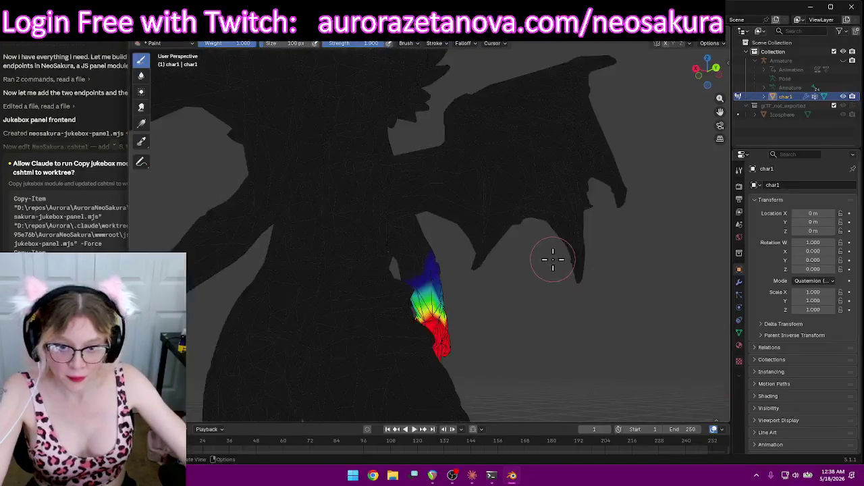
middle_drag(555, 260, 534, 240)
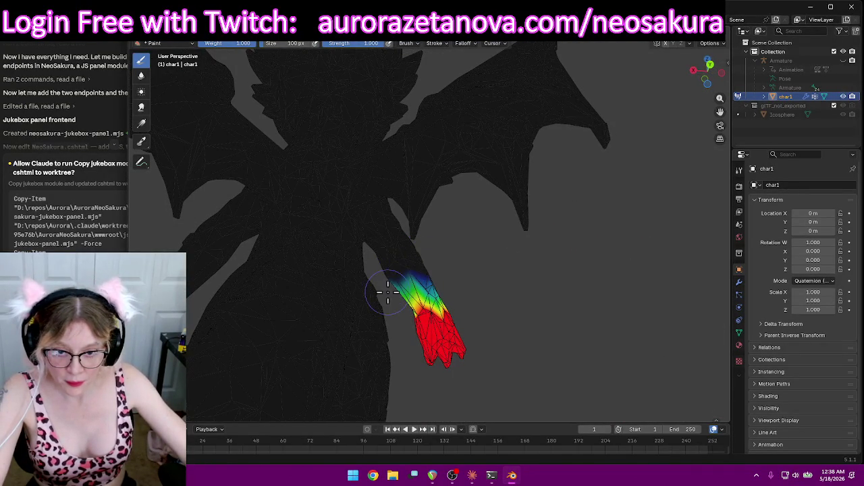
Inspect the RightHand weights from three-quarter, side and top-down views
scroll(550, 236, down, 3)
middle_drag(550, 236, 436, 279)
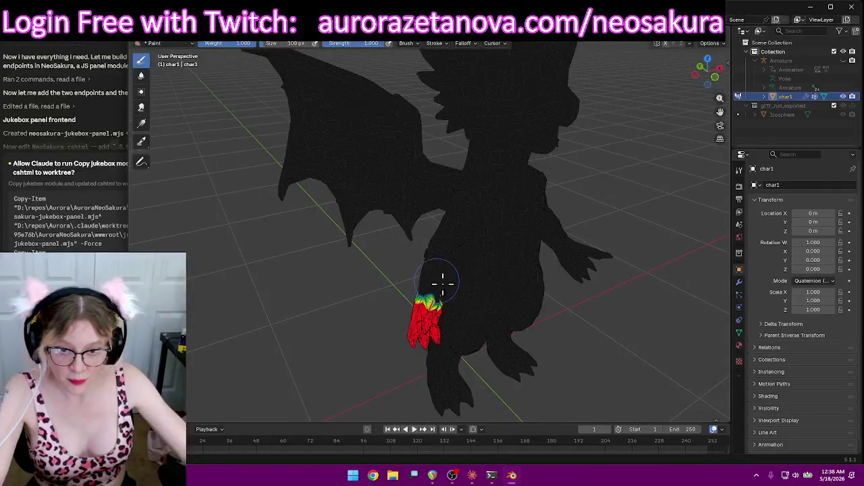
scroll(541, 302, up, 3)
middle_drag(541, 301, 477, 281)
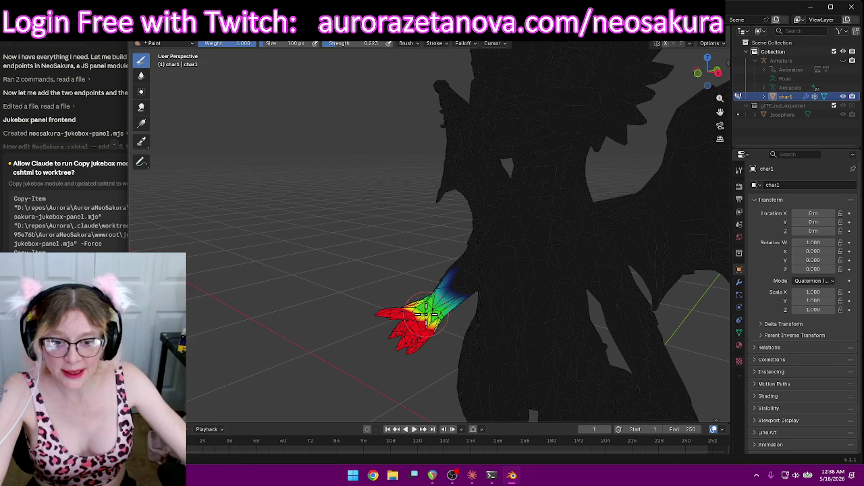
mouse_move(390, 336)
middle_down()
mouse_move(613, 309)
mouse_move(440, 314)
mouse_move(411, 324)
middle_up()
scroll(411, 324, down, 5)
mouse_move(506, 291)
middle_down()
mouse_move(472, 349)
mouse_move(407, 295)
middle_up()
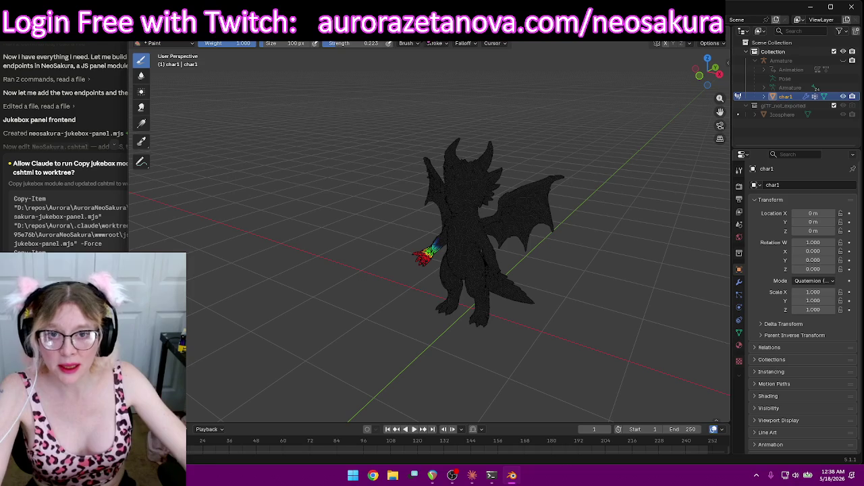
click(423, 42)
Make the neck group active and paint a full-weight band across the front of the neck
scroll(418, 71, down, 2)
click(398, 85)
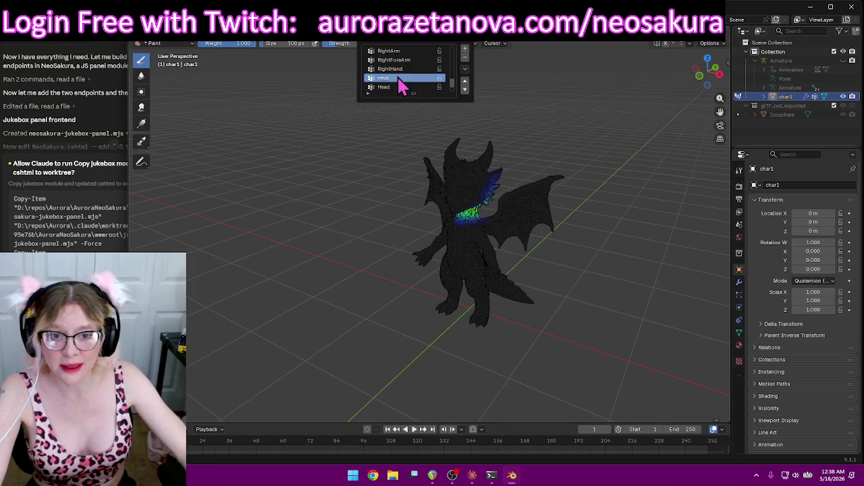
middle_drag(342, 183, 364, 179)
scroll(608, 188, up, 1)
scroll(585, 187, up, 2)
scroll(613, 131, up, 2)
scroll(628, 150, up, 2)
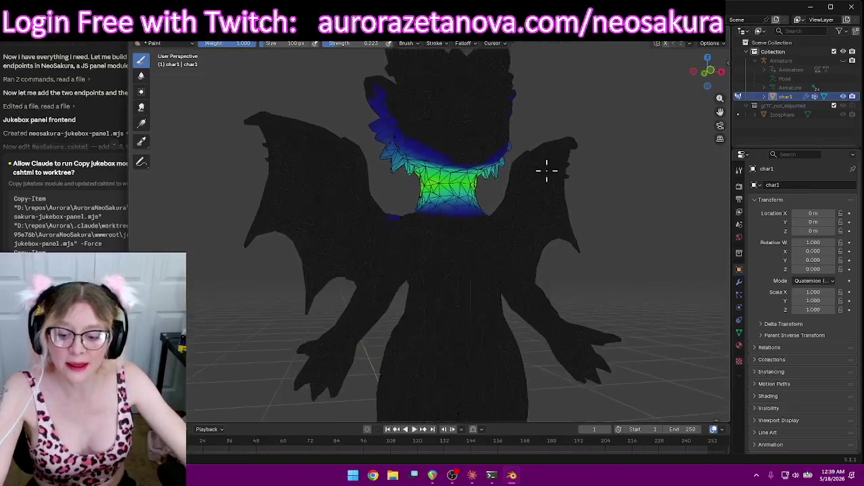
scroll(613, 198, down, 3)
scroll(598, 200, down, 1)
scroll(598, 200, down, 2)
scroll(599, 197, up, 5)
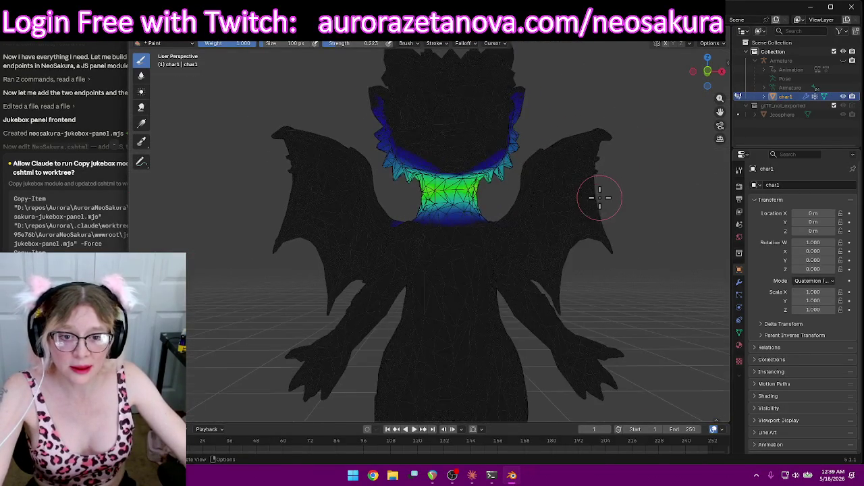
scroll(600, 197, up, 2)
mouse_move(436, 161)
mouse_down()
mouse_move(492, 178)
mouse_move(399, 177)
mouse_move(511, 183)
mouse_move(405, 187)
mouse_up()
mouse_move(405, 187)
middle_down()
mouse_move(590, 197)
mouse_move(450, 165)
middle_up()
Cover the upper neck, lower neck and both sides with full weight
mouse_move(428, 175)
mouse_down()
mouse_move(297, 177)
mouse_move(318, 176)
mouse_up()
drag(412, 144, 274, 146)
mouse_move(353, 152)
mouse_down()
mouse_move(328, 139)
mouse_move(404, 123)
mouse_up()
mouse_move(400, 207)
mouse_down()
mouse_move(384, 201)
mouse_move(367, 213)
mouse_move(323, 213)
mouse_move(282, 206)
mouse_up()
middle_drag(284, 195, 447, 174)
mouse_move(448, 174)
mouse_down()
mouse_move(380, 154)
mouse_move(382, 193)
mouse_move(420, 232)
mouse_move(421, 247)
mouse_move(504, 259)
mouse_up()
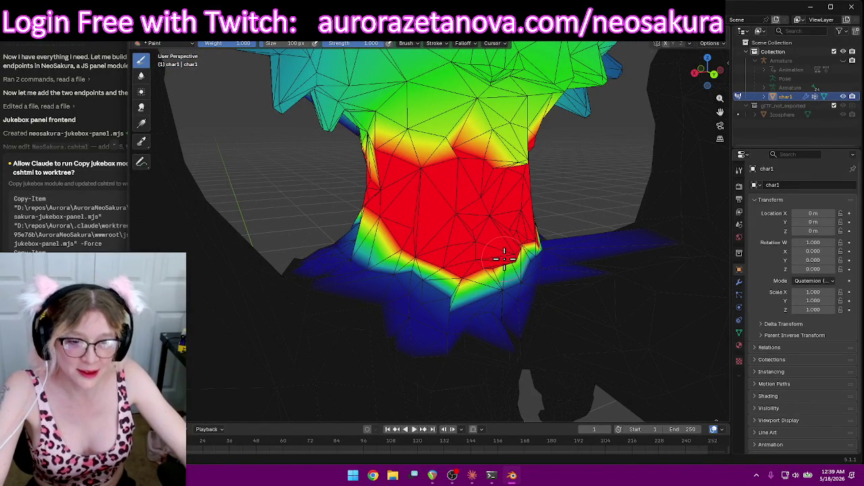
mouse_move(445, 218)
middle_down()
mouse_move(457, 208)
mouse_move(610, 191)
middle_up()
drag(609, 191, 598, 165)
Orbit around the dragon to check the neck weights from every side
middle_drag(598, 165, 549, 158)
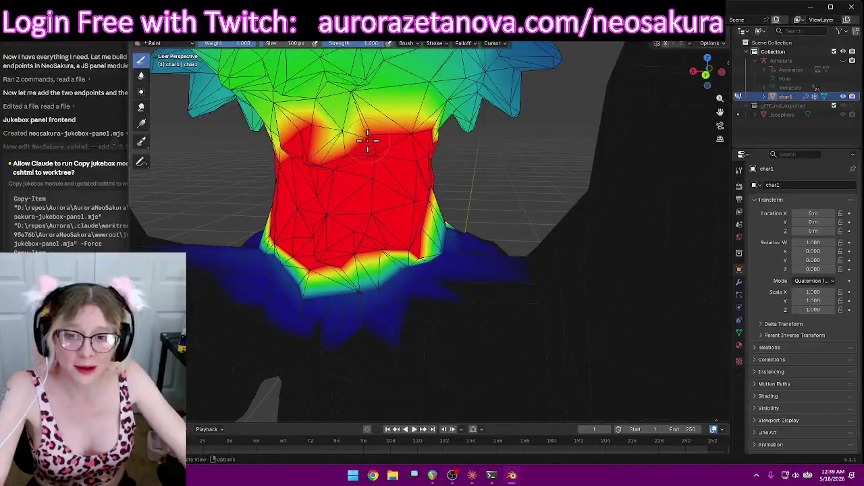
mouse_move(441, 157)
middle_down()
mouse_move(417, 155)
mouse_move(377, 174)
middle_up()
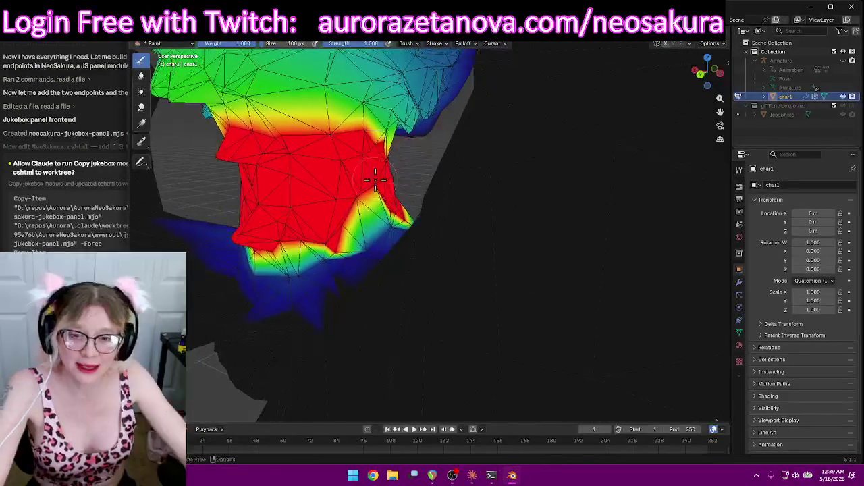
mouse_move(319, 179)
middle_down()
mouse_move(439, 185)
mouse_move(580, 175)
mouse_move(579, 143)
mouse_move(573, 164)
mouse_move(496, 164)
mouse_move(506, 221)
mouse_move(377, 229)
mouse_move(290, 216)
mouse_move(271, 225)
mouse_move(274, 219)
middle_up()
scroll(506, 221, down, 4)
scroll(271, 218, down, 2)
mouse_move(333, 101)
middle_down()
mouse_move(272, 166)
mouse_move(322, 125)
mouse_move(349, 165)
middle_up()
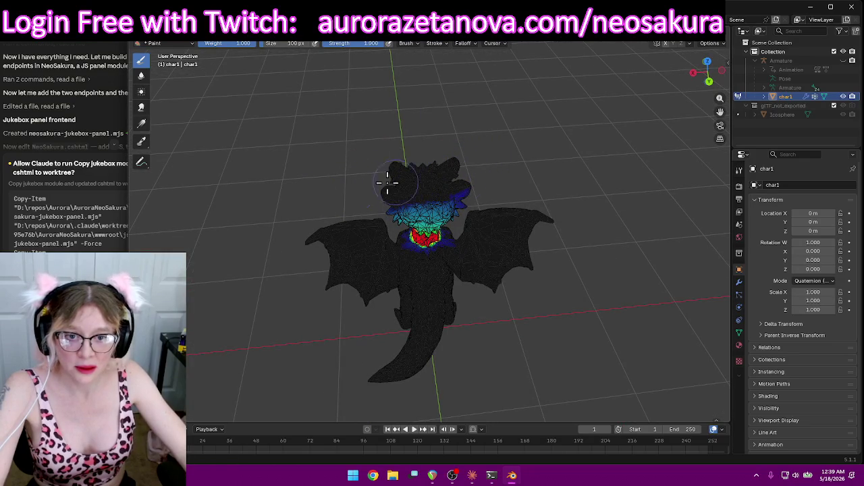
mouse_move(483, 196)
middle_down()
mouse_move(521, 168)
mouse_move(425, 139)
mouse_move(510, 137)
mouse_move(514, 154)
middle_up()
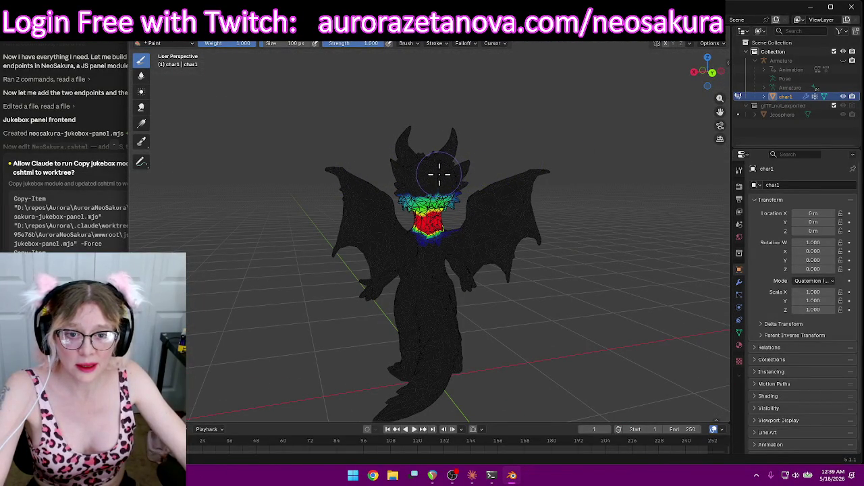
mouse_move(416, 138)
middle_down()
mouse_move(476, 133)
mouse_move(473, 148)
middle_up()
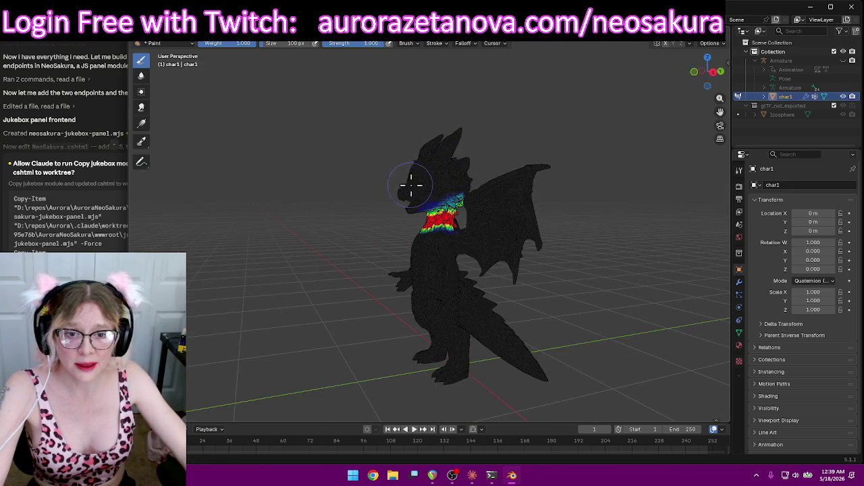
middle_drag(357, 140, 484, 146)
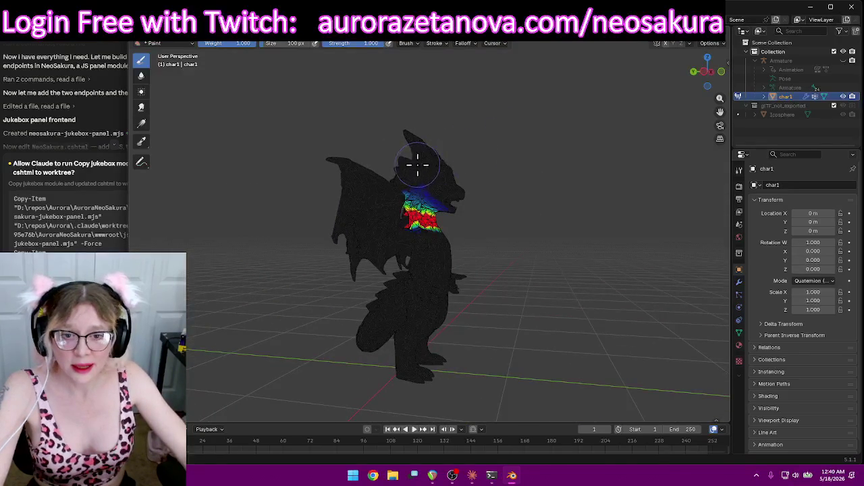
mouse_move(498, 195)
middle_down()
mouse_move(473, 250)
mouse_move(523, 254)
mouse_move(628, 236)
mouse_move(640, 192)
middle_up()
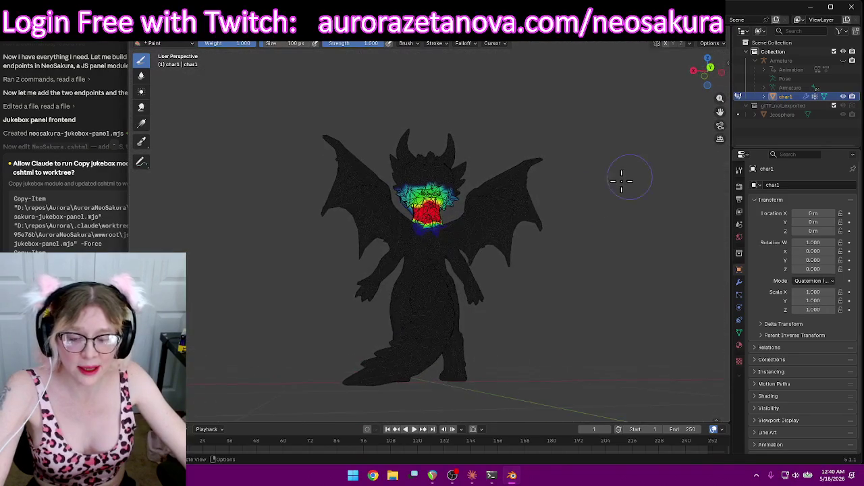
scroll(630, 178, up, 3)
scroll(612, 204, up, 3)
scroll(569, 183, up, 2)
middle_drag(553, 178, 558, 169)
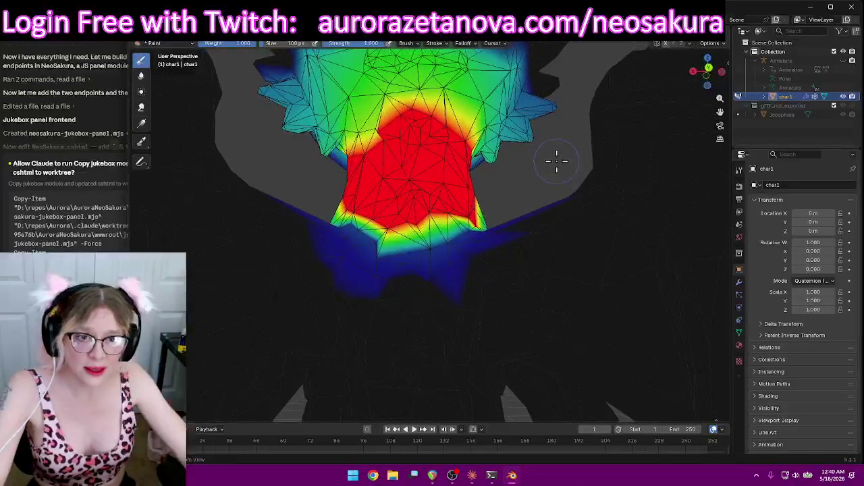
Reduce the stray neck weight along the fringe below the head
mouse_move(546, 118)
mouse_down()
mouse_move(550, 104)
mouse_move(515, 143)
mouse_up()
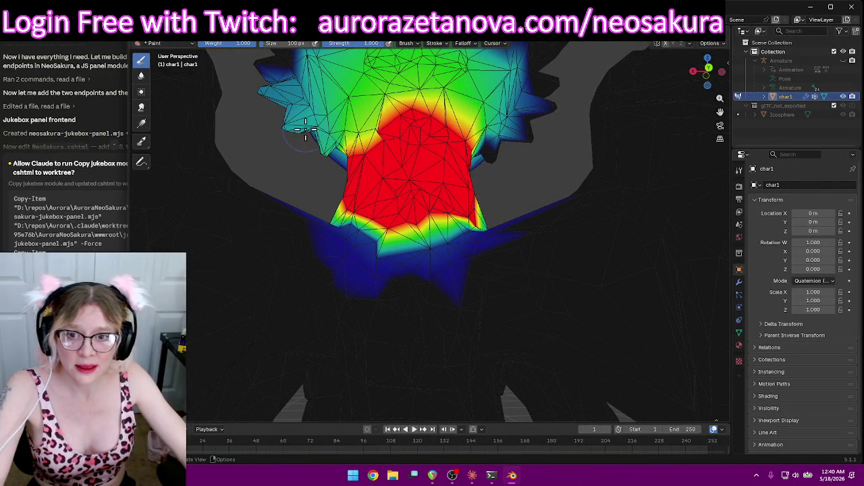
drag(276, 132, 285, 125)
drag(325, 148, 325, 153)
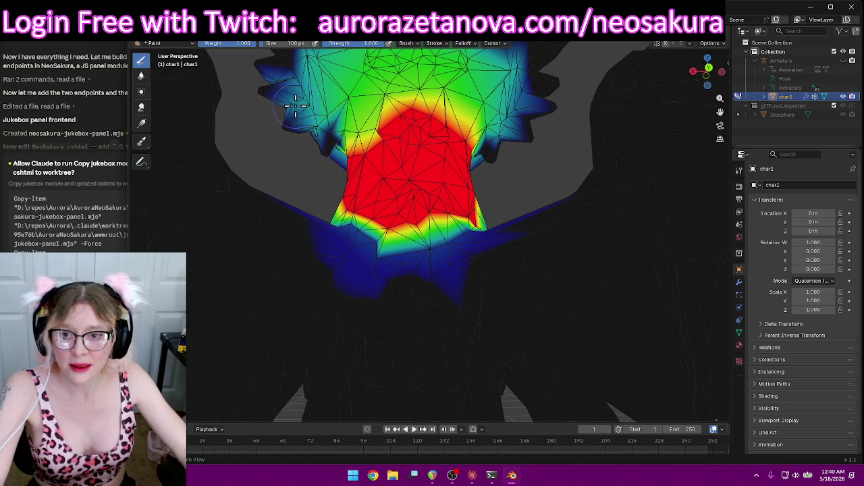
mouse_move(291, 106)
middle_down()
mouse_move(270, 131)
mouse_move(394, 143)
mouse_move(279, 141)
middle_up()
scroll(279, 141, down, 5)
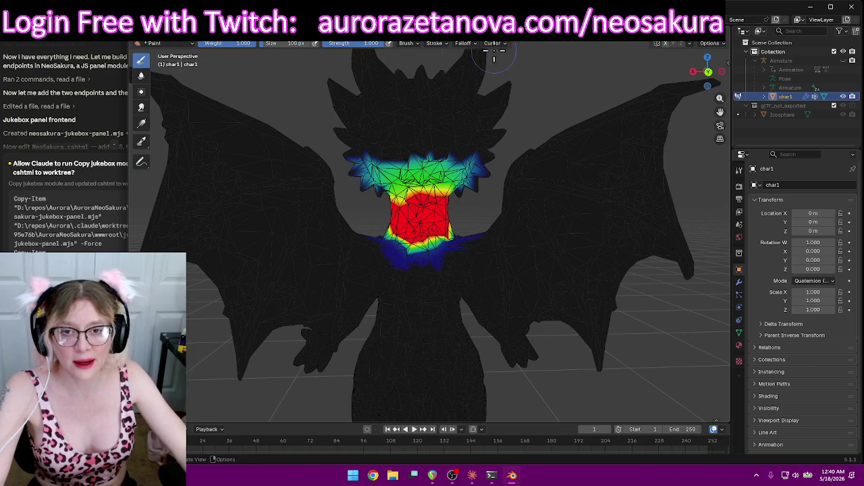
click(432, 44)
Switch to the Head group and erase its weight from the shoulder and below the neck
scroll(402, 79, down, 1)
scroll(401, 83, down, 1)
click(401, 78)
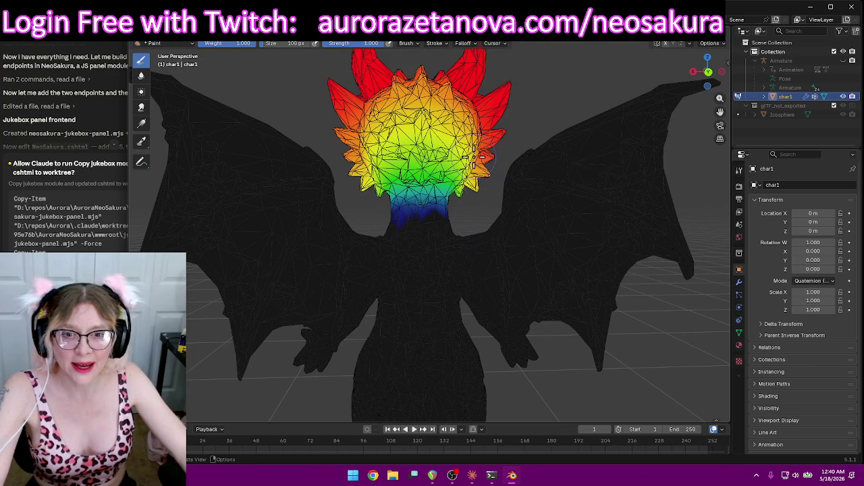
scroll(496, 189, down, 2)
scroll(496, 189, down, 4)
mouse_move(473, 162)
middle_down()
mouse_move(506, 153)
mouse_move(376, 138)
middle_up()
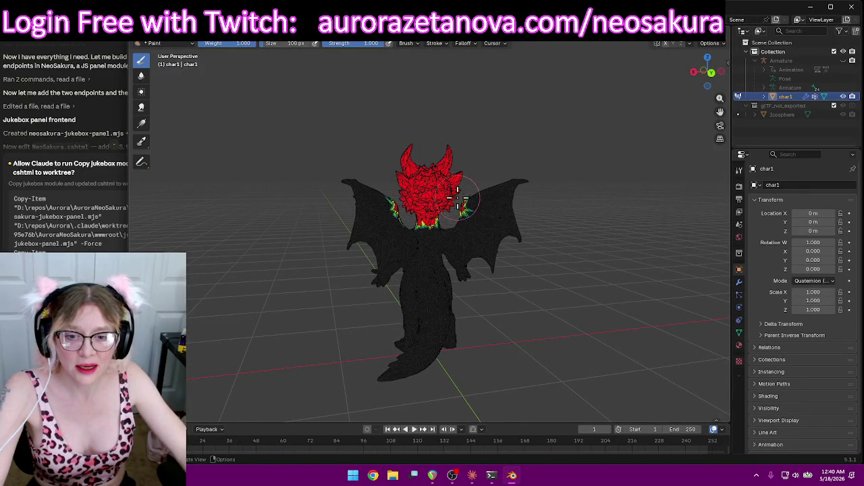
scroll(458, 194, up, 5)
ctrl+drag(314, 161, 336, 207)
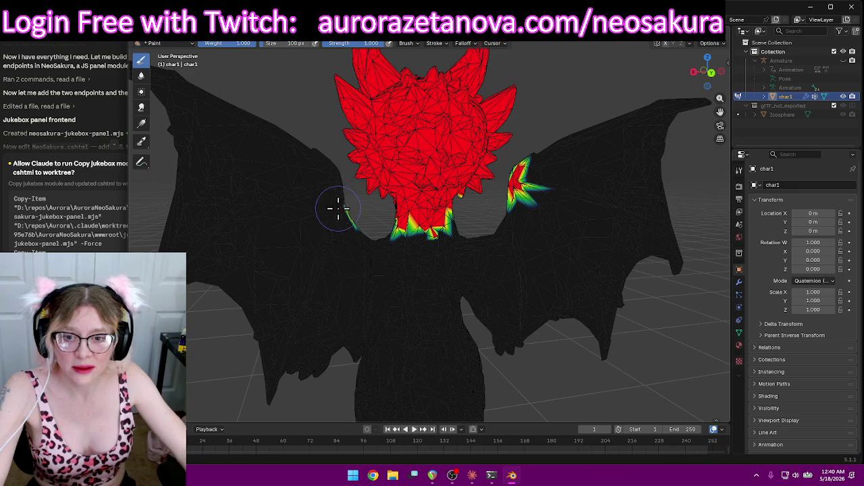
ctrl+drag(396, 234, 454, 233)
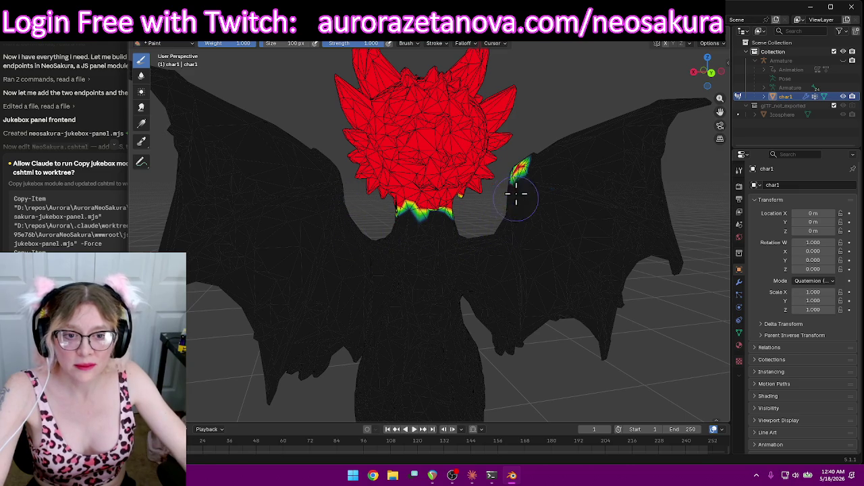
Paint full Head weight onto the lower head, viewed from below
middle_drag(534, 165, 526, 181)
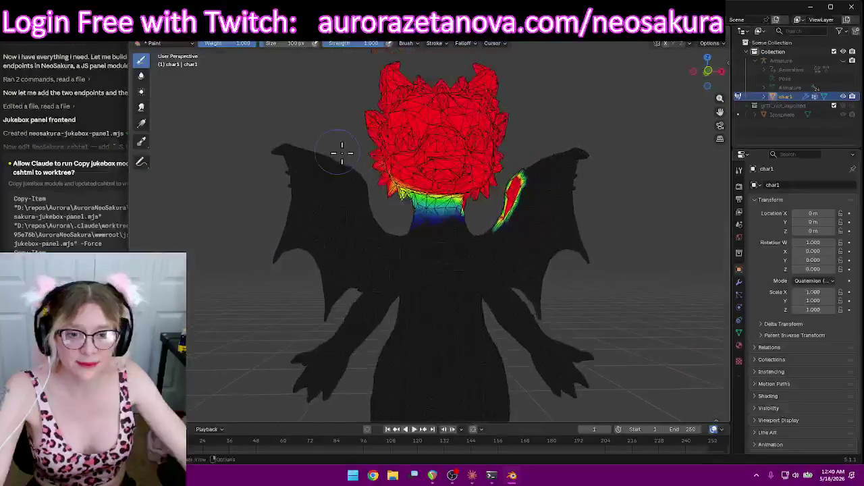
middle_drag(543, 218, 520, 193)
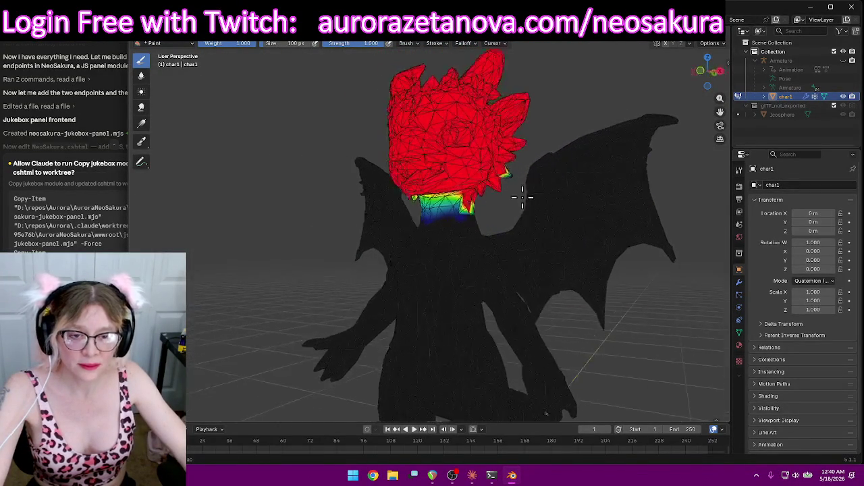
scroll(523, 181, up, 2)
mouse_move(517, 151)
middle_down()
mouse_move(479, 120)
mouse_move(496, 101)
middle_up()
drag(452, 160, 378, 177)
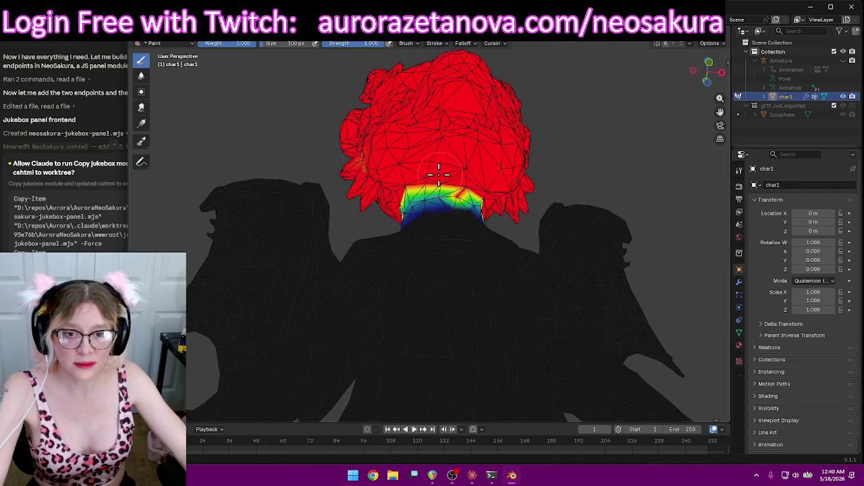
middle_drag(432, 170, 412, 196)
mouse_move(492, 216)
middle_down()
mouse_move(472, 209)
mouse_move(463, 188)
middle_up()
mouse_move(518, 204)
middle_down()
mouse_move(483, 207)
mouse_move(521, 194)
mouse_move(472, 200)
mouse_move(446, 163)
mouse_move(465, 188)
middle_up()
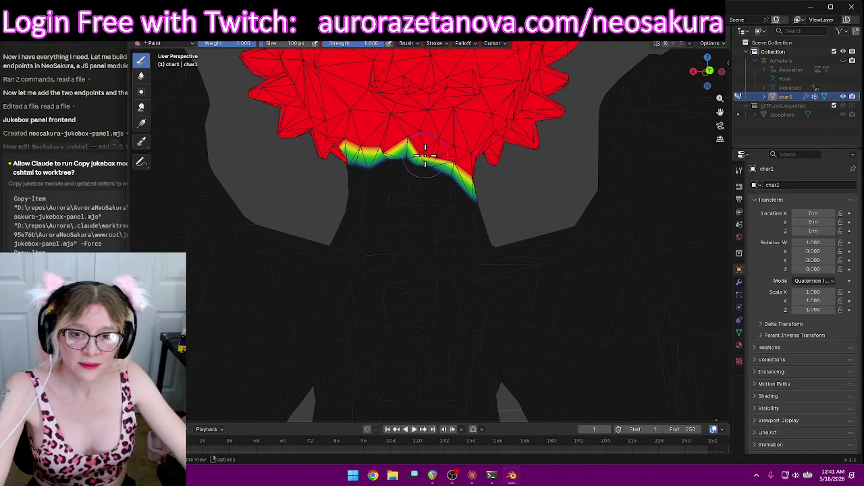
Blend the Head weight down onto the neck and zoom out to the whole dragon
drag(420, 153, 415, 160)
mouse_move(495, 179)
middle_down()
mouse_move(436, 187)
mouse_move(446, 190)
middle_up()
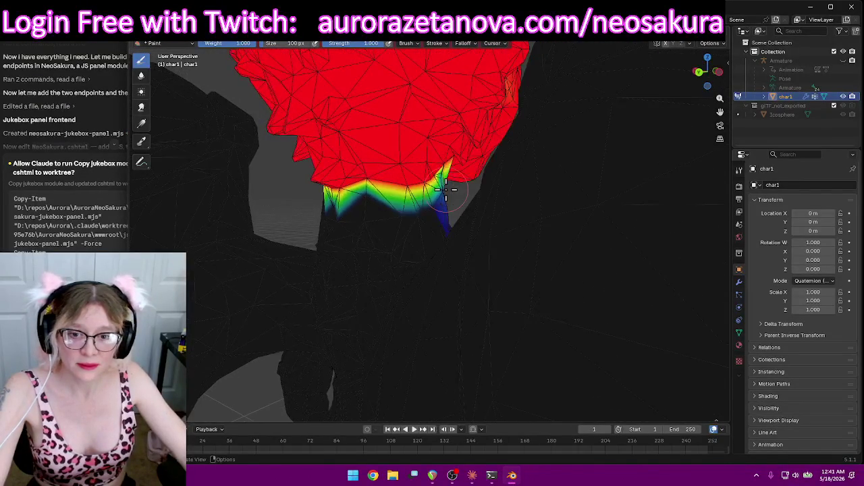
scroll(445, 189, down, 3)
scroll(463, 193, down, 2)
scroll(463, 193, down, 2)
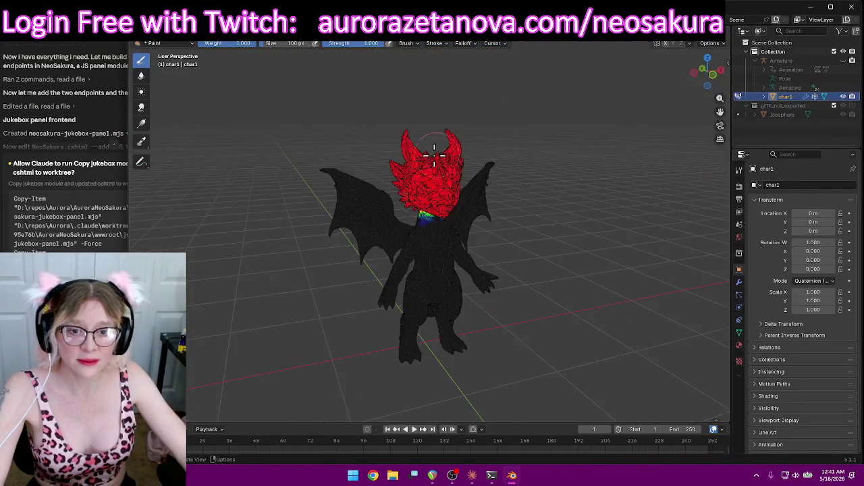
click(426, 44)
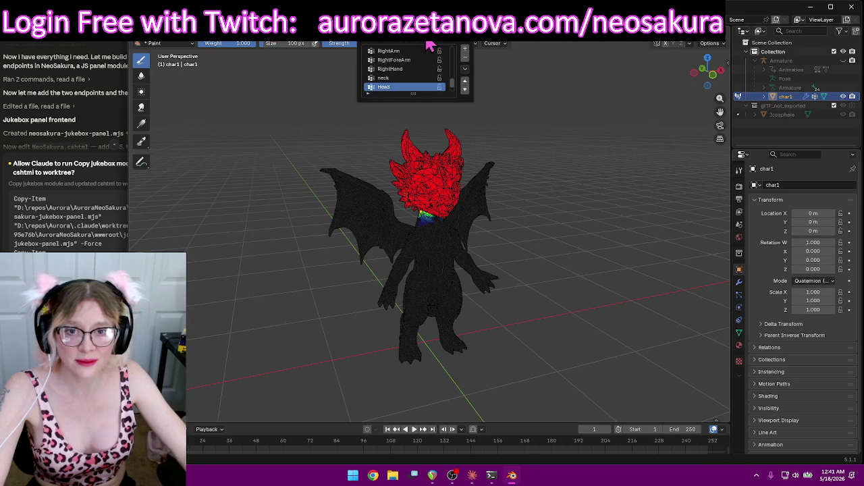
Step past head_end to headfront and orbit to confirm it carries no weight
click(424, 78)
click(413, 86)
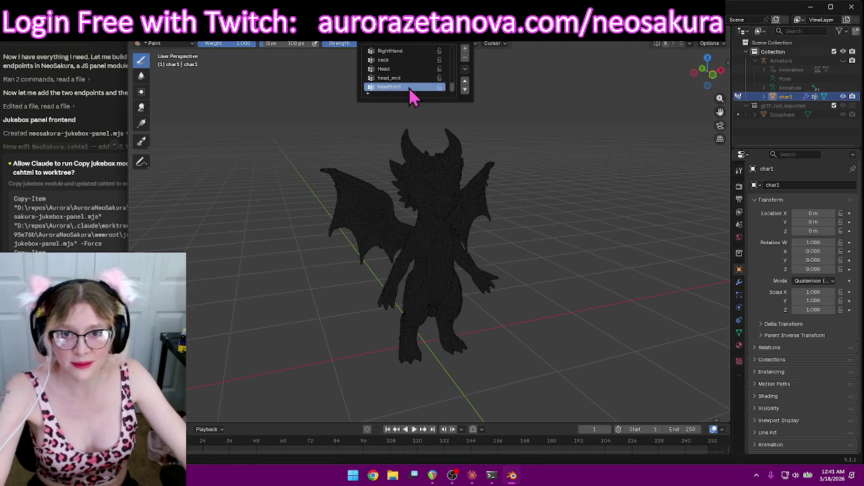
mouse_move(582, 139)
middle_down()
mouse_move(524, 119)
mouse_move(525, 127)
middle_up()
mouse_move(491, 166)
middle_down()
mouse_move(506, 155)
mouse_move(497, 162)
middle_up()
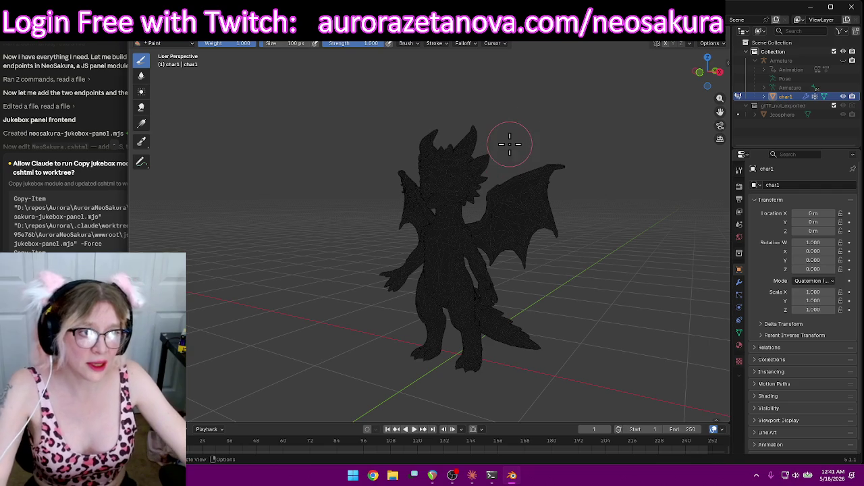
middle_drag(511, 135, 548, 124)
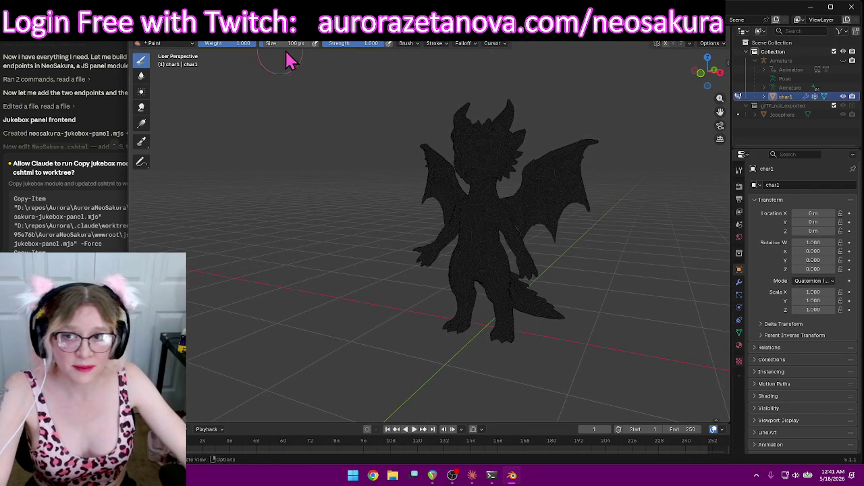
click(172, 44)
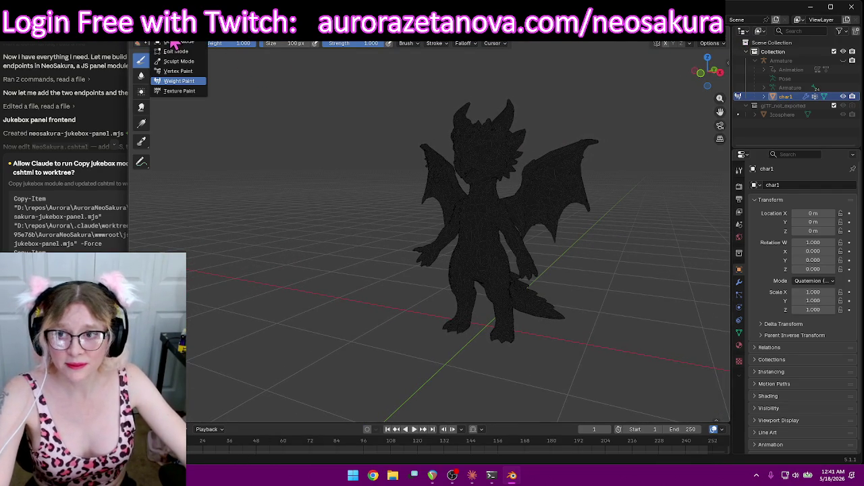
Return the purple dragon to Object Mode and show it in Material Preview shading
click(179, 43)
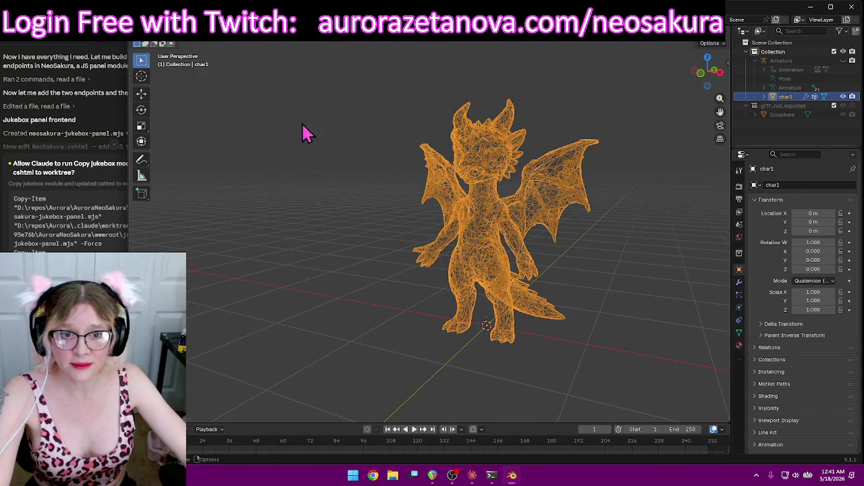
click(701, 43)
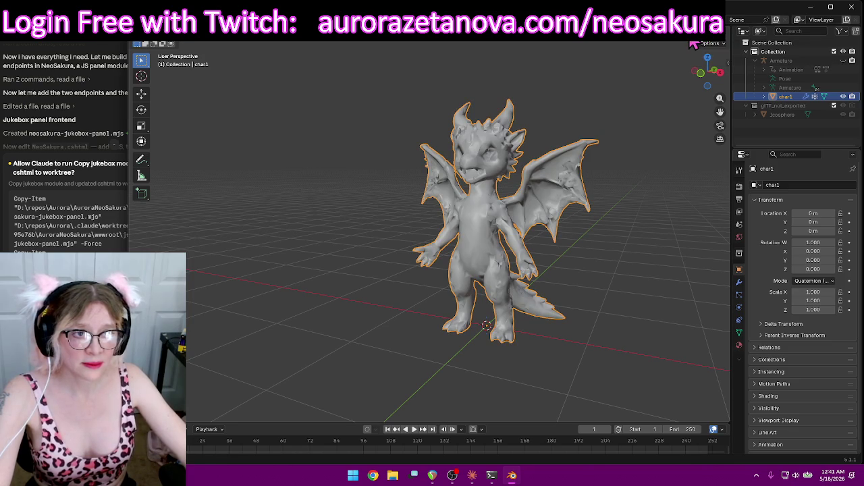
click(710, 43)
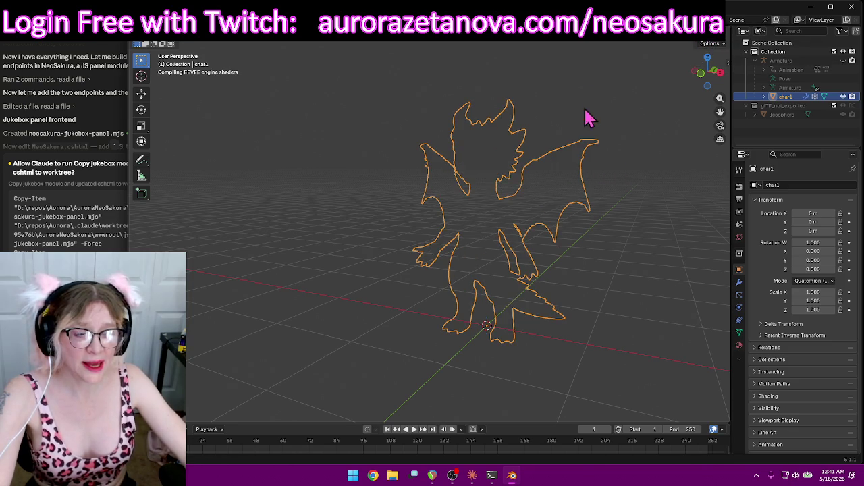
mouse_move(578, 101)
middle_down()
mouse_move(639, 129)
mouse_move(633, 154)
mouse_move(627, 143)
middle_up()
click(611, 114)
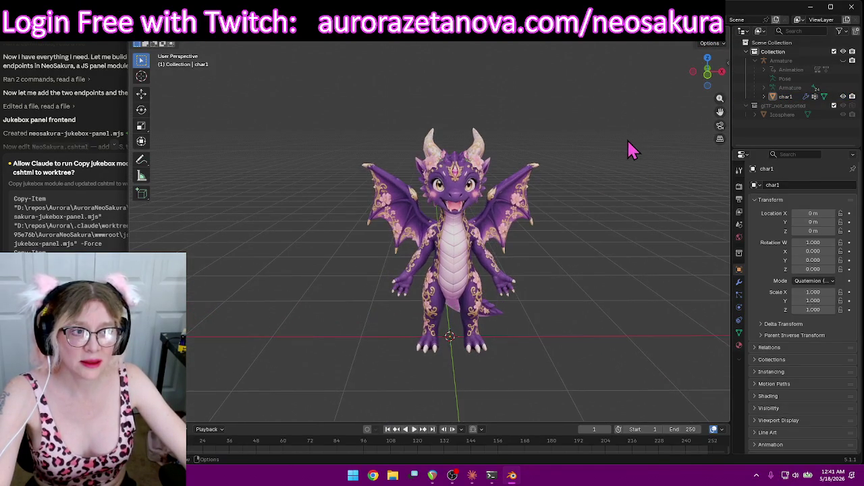
click(471, 193)
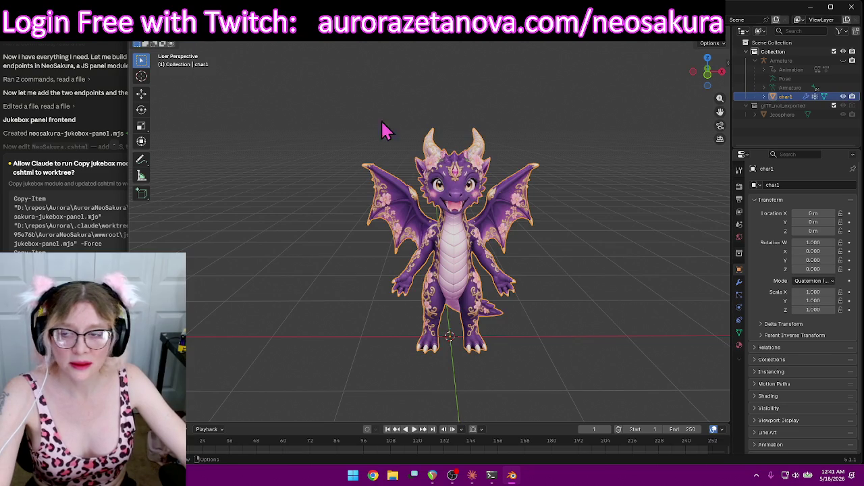
click(263, 160)
Purge unused data from the file, deleting 8 unused data-blocks
click(155, 36)
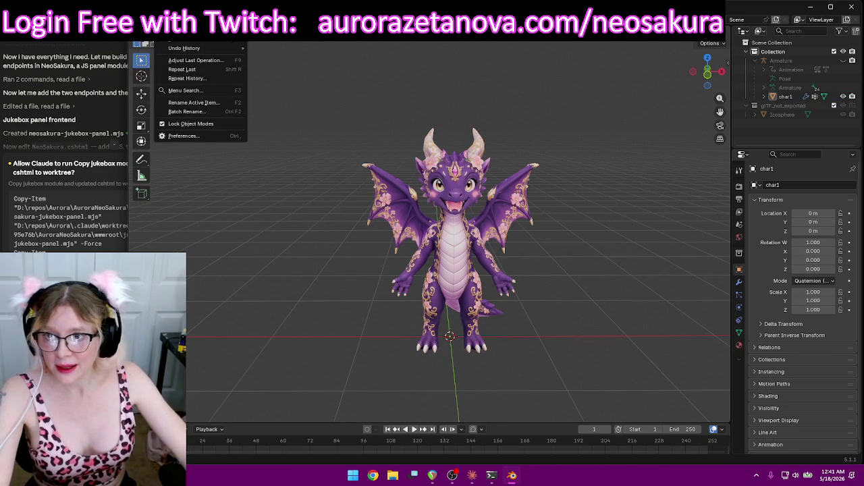
click(155, 37)
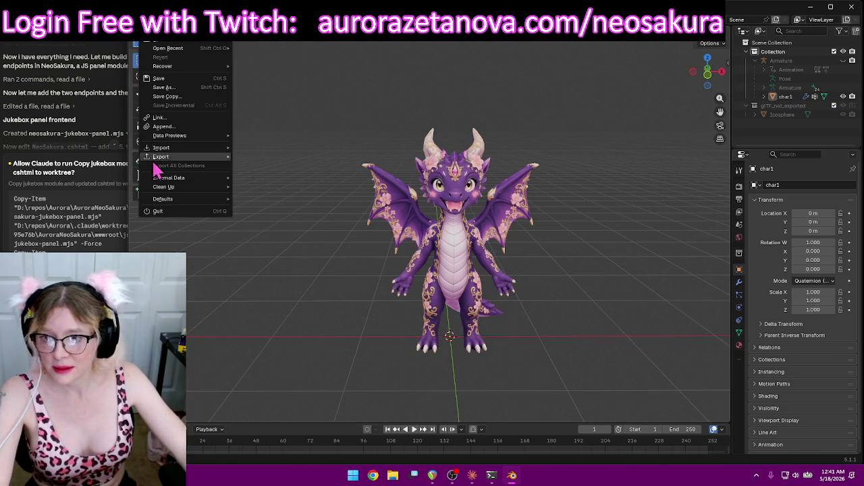
mouse_move(164, 187)
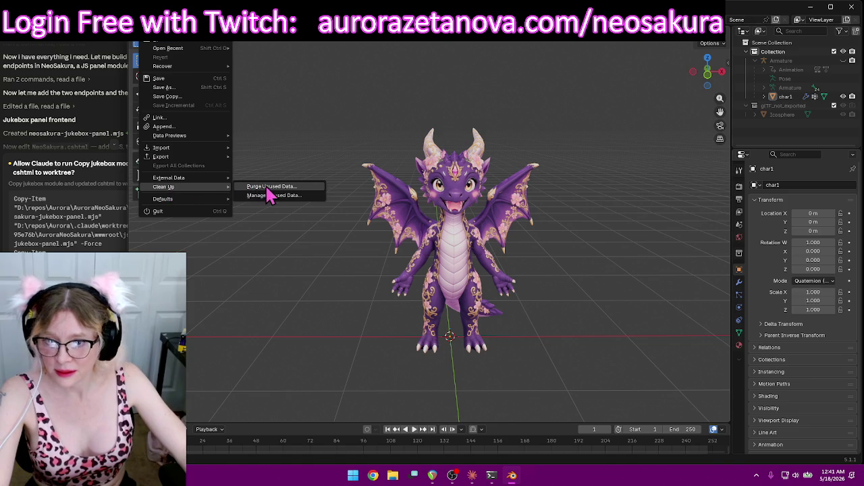
click(251, 189)
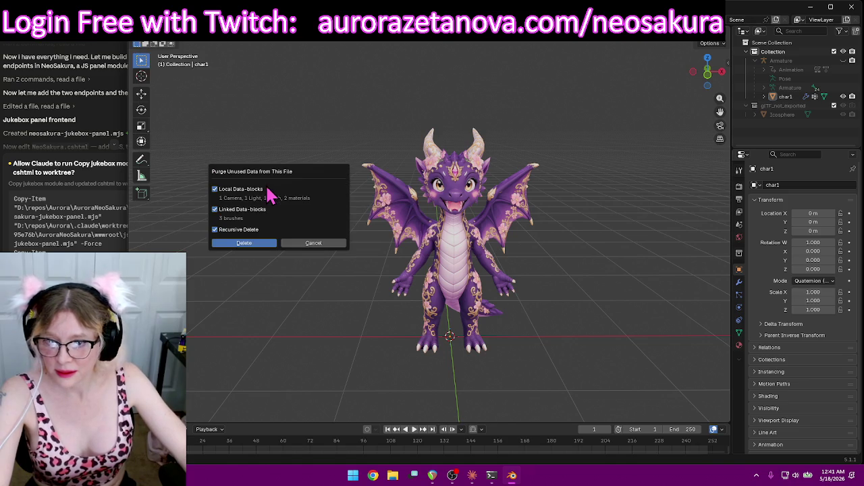
click(247, 244)
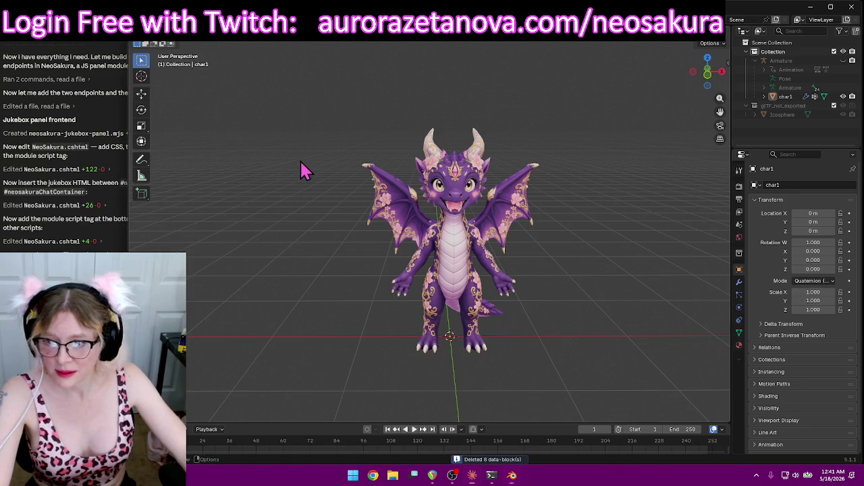
click(144, 34)
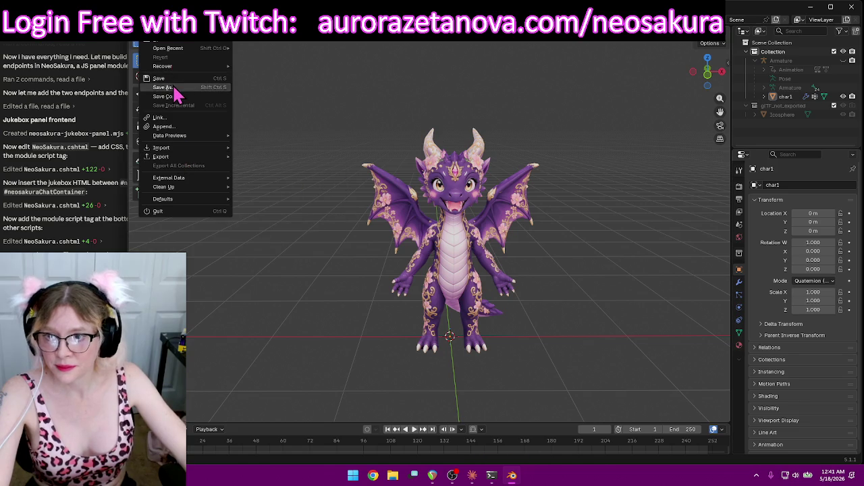
Save the dragon scene with Save As, overwriting Sakura.blend
click(176, 88)
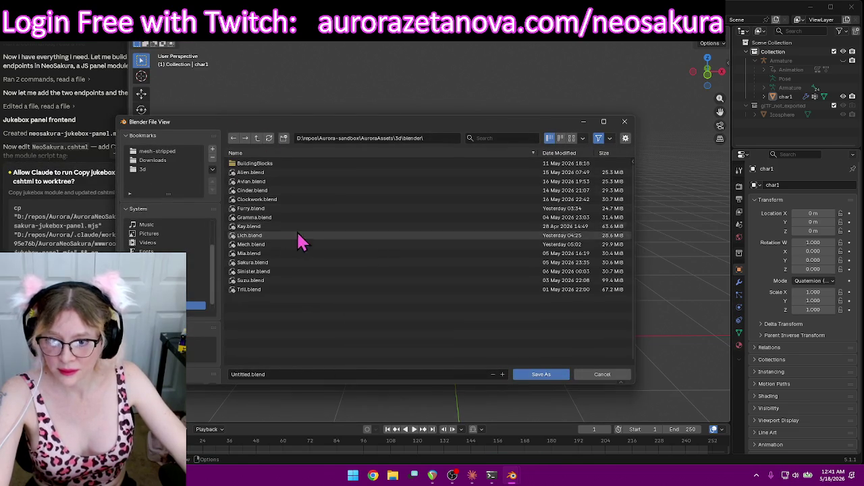
double_click(273, 263)
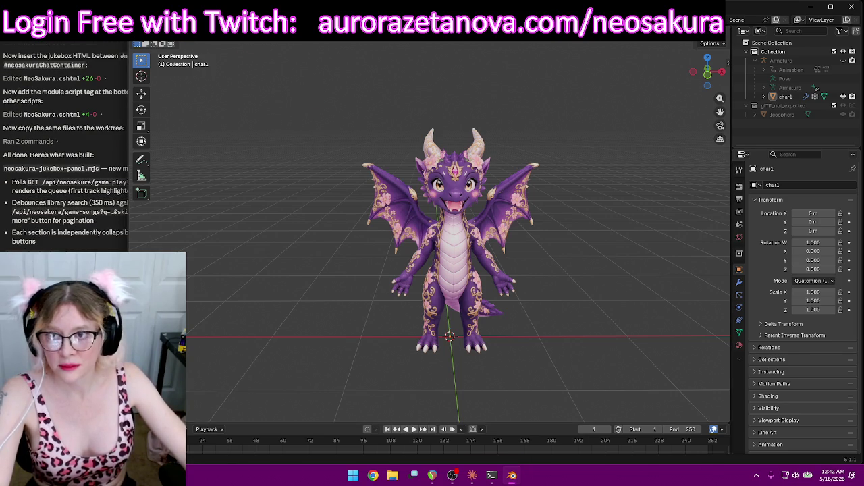
click(145, 34)
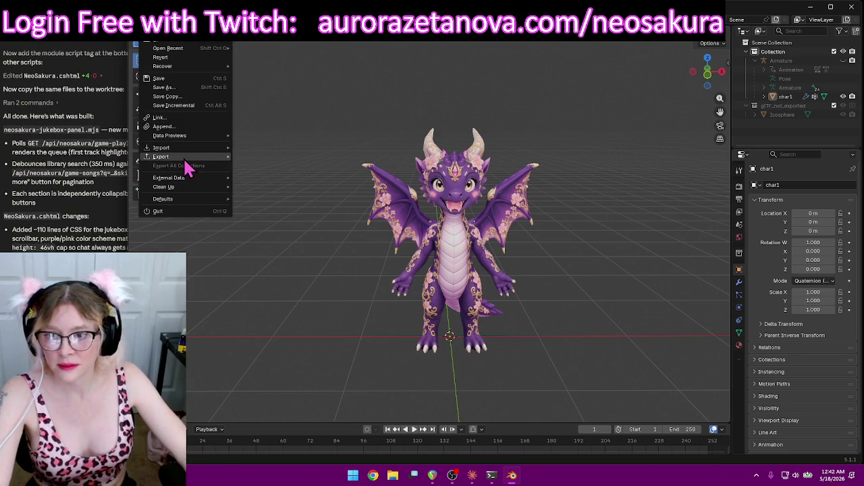
Export the dragon as glTF binary Base.glb into the bookmarked 3d\export folder
mouse_move(161, 157)
click(279, 242)
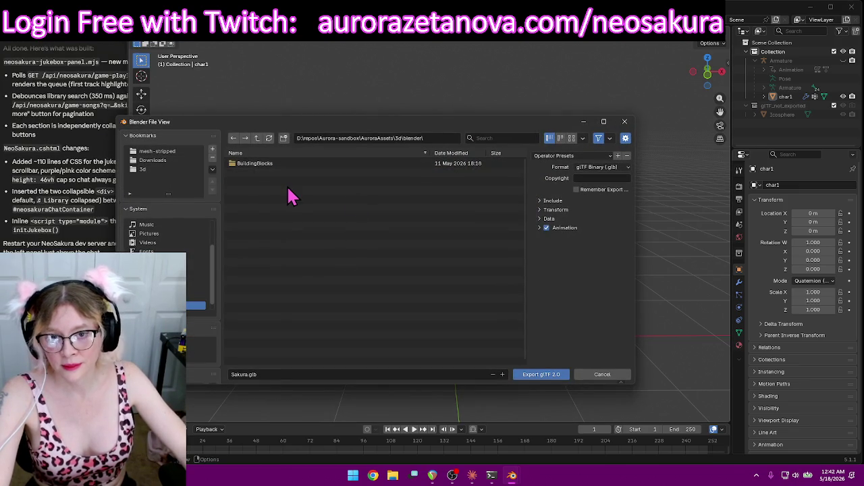
click(159, 170)
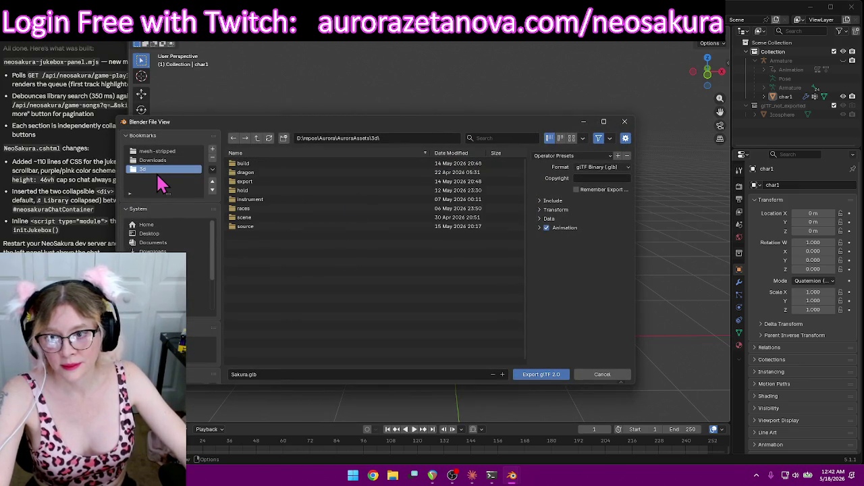
double_click(259, 187)
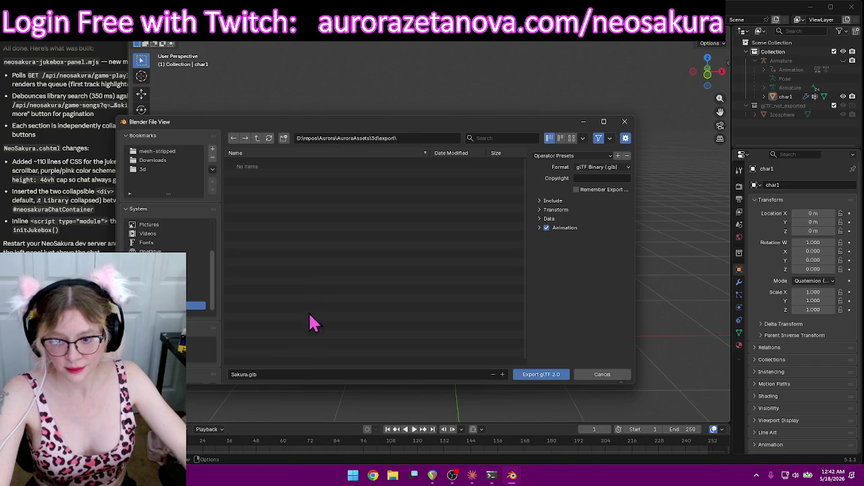
click(282, 376)
text(Base)
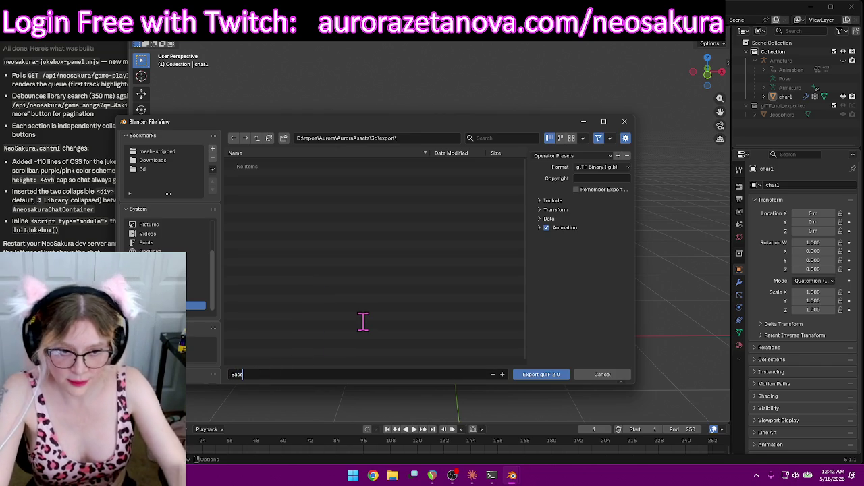
key(Return)
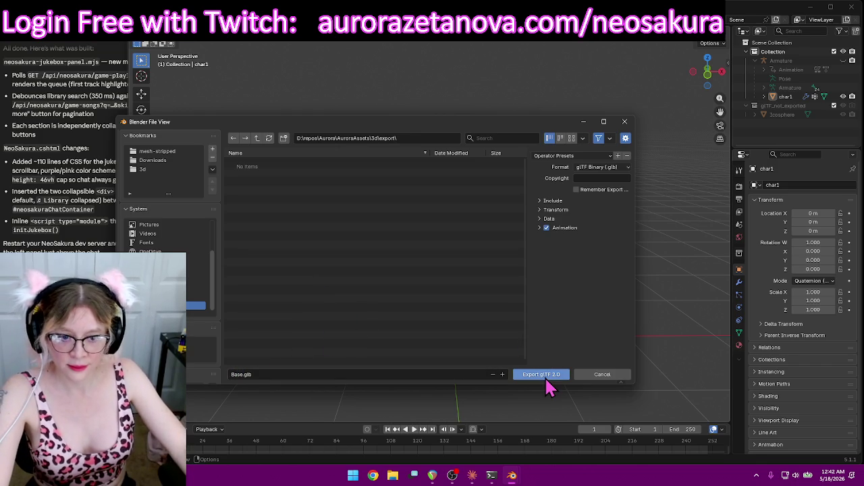
click(545, 375)
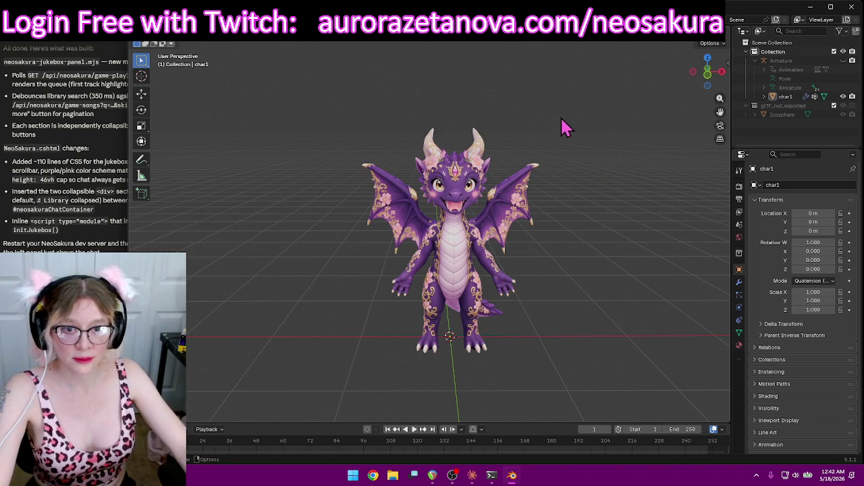
click(810, 8)
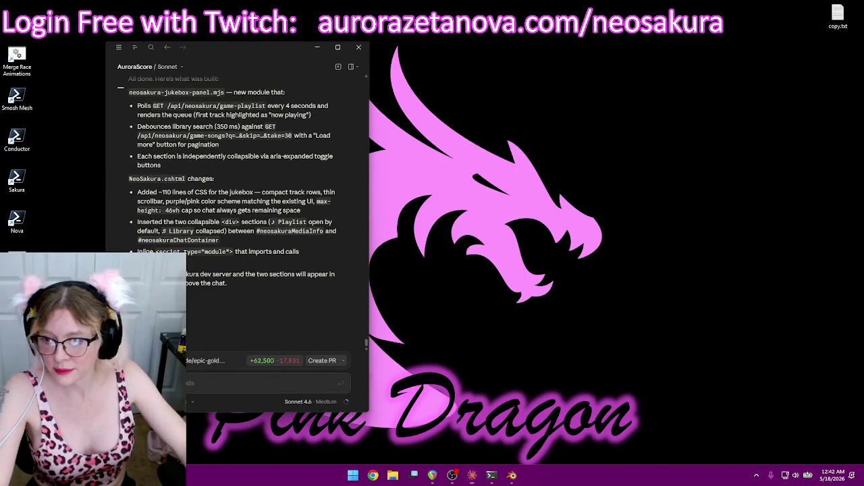
Open AuroraAssets\3d\export in File Explorer to check that Base.glb is there
key(alt+Tab)
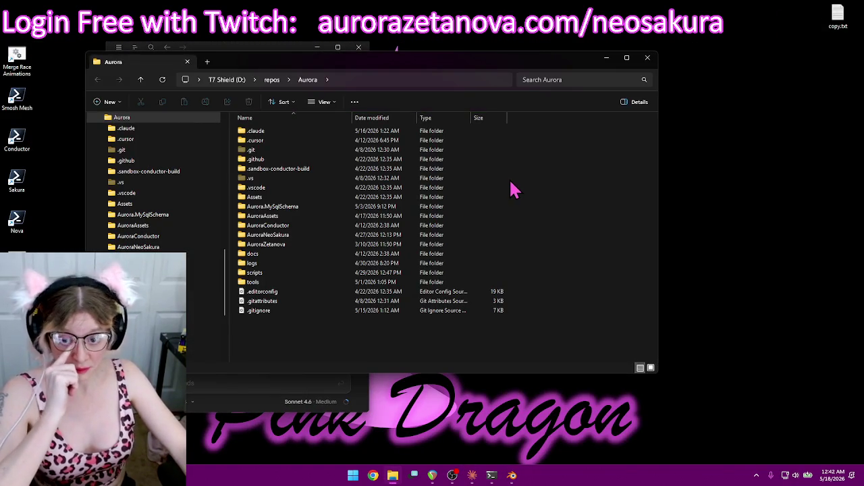
drag(281, 140, 270, 227)
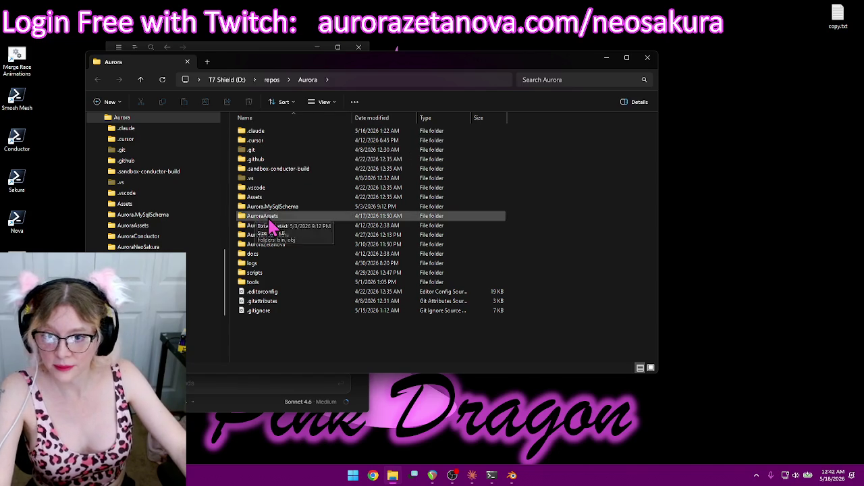
double_click(254, 133)
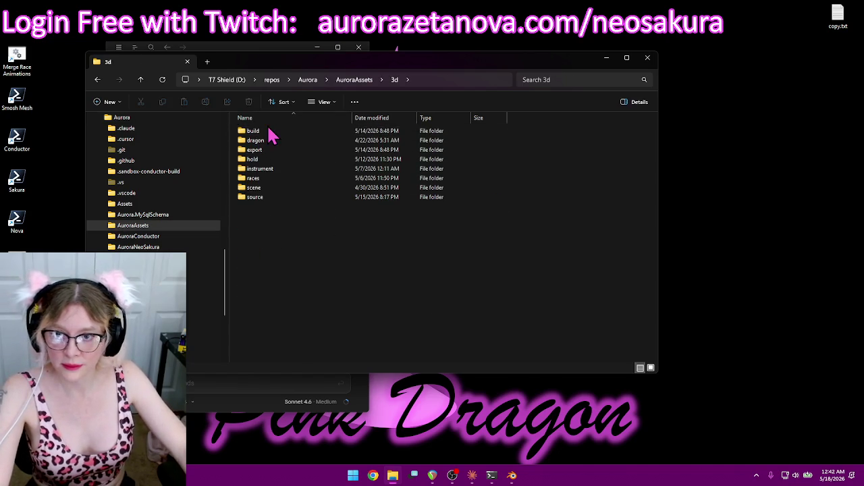
double_click(269, 150)
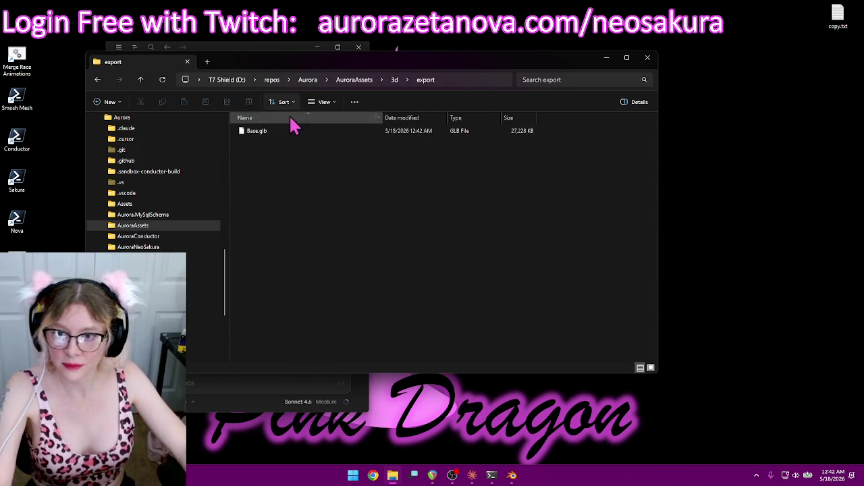
drag(256, 71, 377, 75)
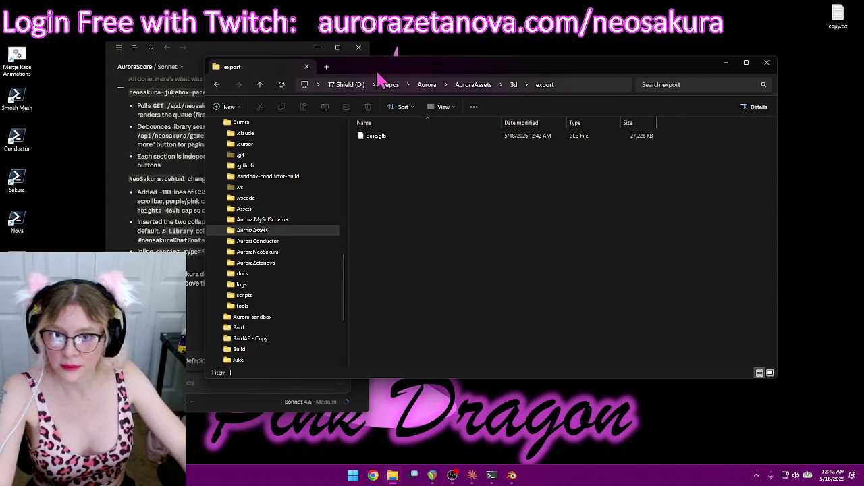
drag(346, 297, 344, 209)
Move the twelve Meshy folders from Downloads\Sakura into the export folder
click(216, 210)
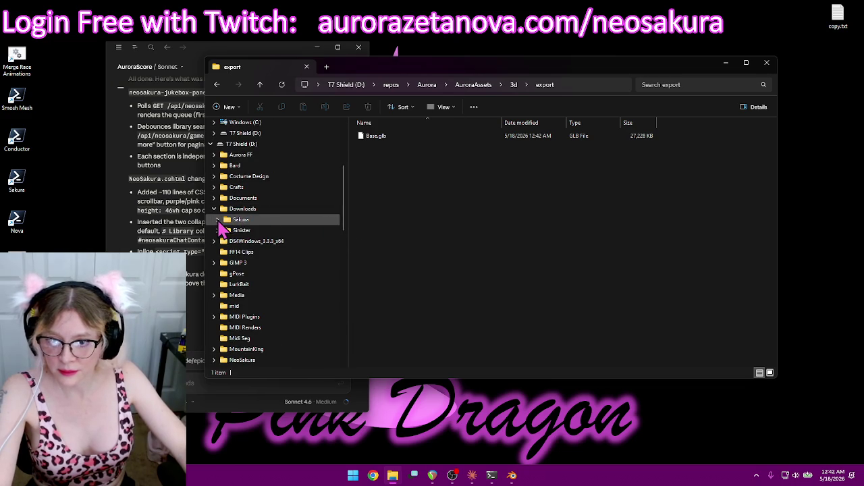
click(236, 220)
mouse_move(429, 317)
mouse_down()
mouse_move(426, 264)
mouse_move(391, 193)
mouse_up()
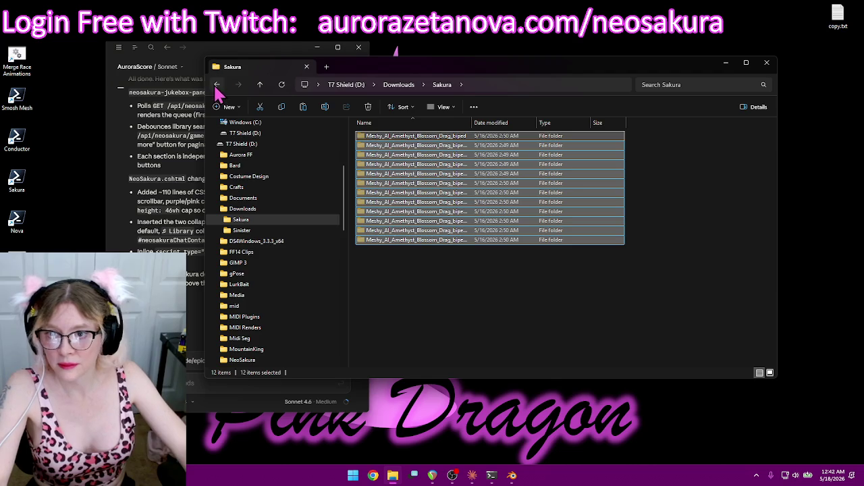
click(217, 85)
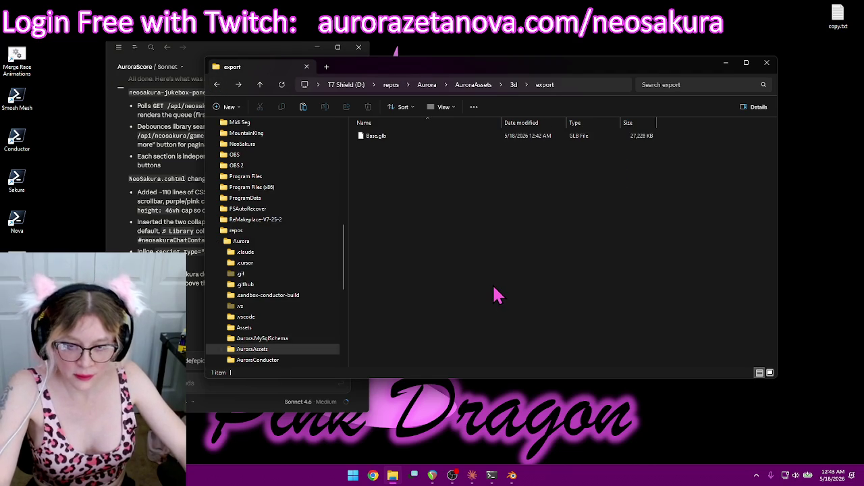
key(ctrl+v)
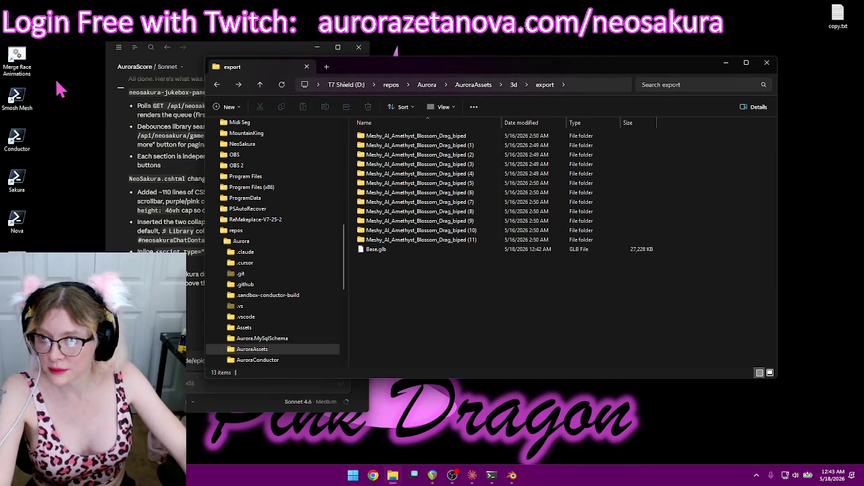
Launch Merge Race Animations, which loads 204 rename rules
double_click(17, 59)
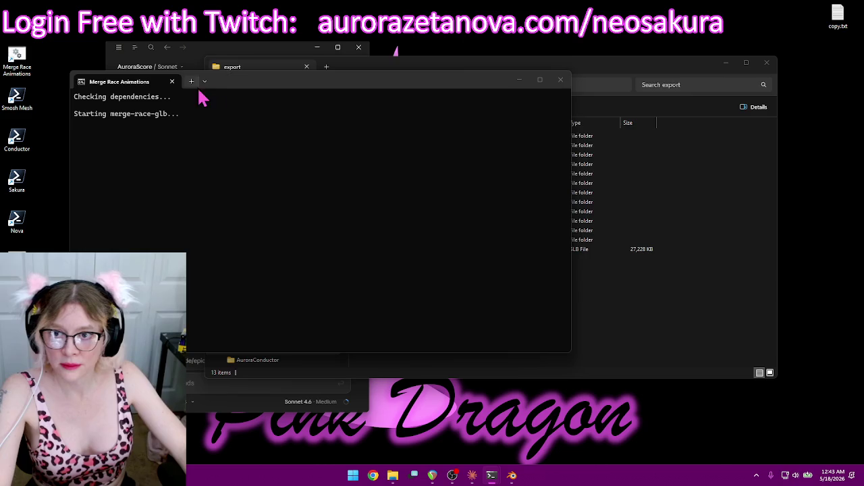
mouse_move(200, 93)
mouse_down()
mouse_move(396, 73)
mouse_move(536, 42)
mouse_move(421, 52)
mouse_move(181, 42)
mouse_up()
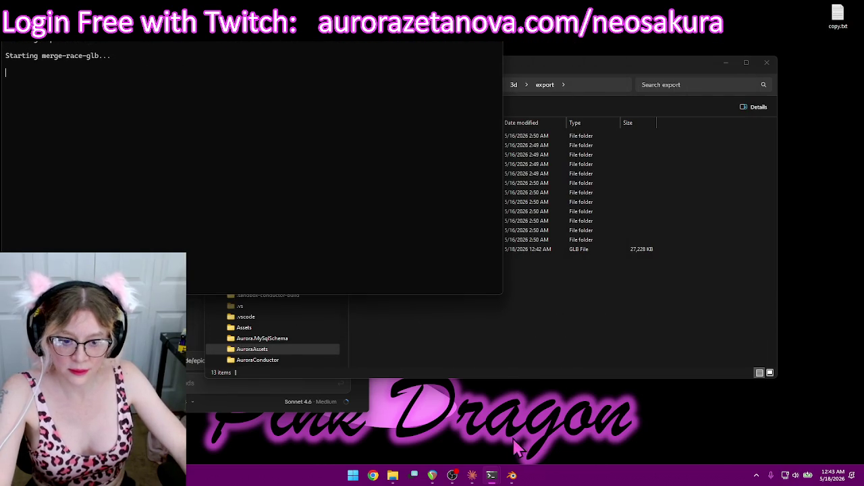
click(512, 476)
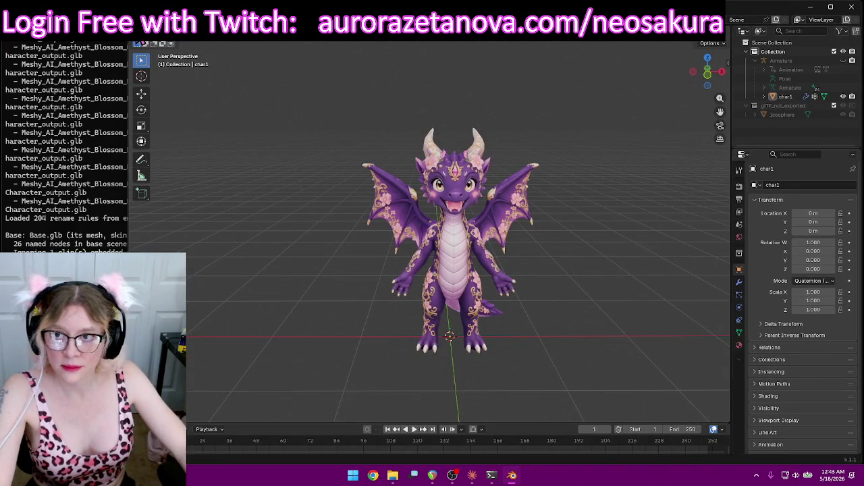
Start a new General scene and delete its default camera, cube and light
click(147, 34)
mouse_move(162, 42)
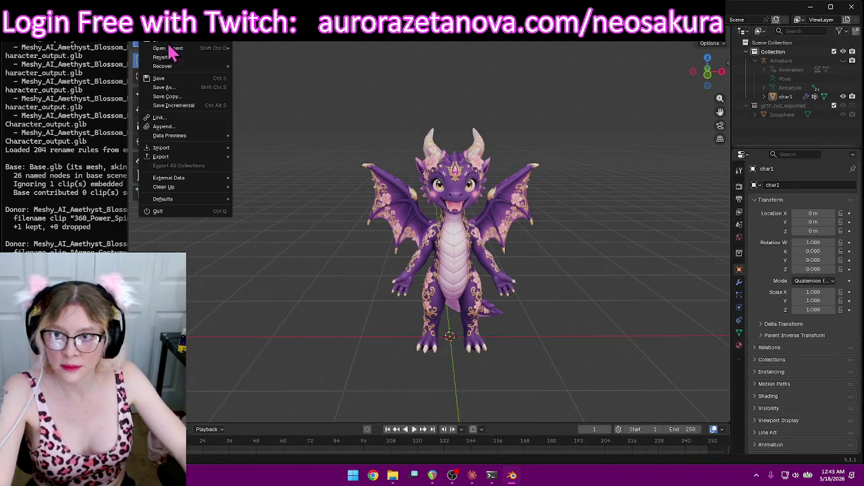
click(247, 42)
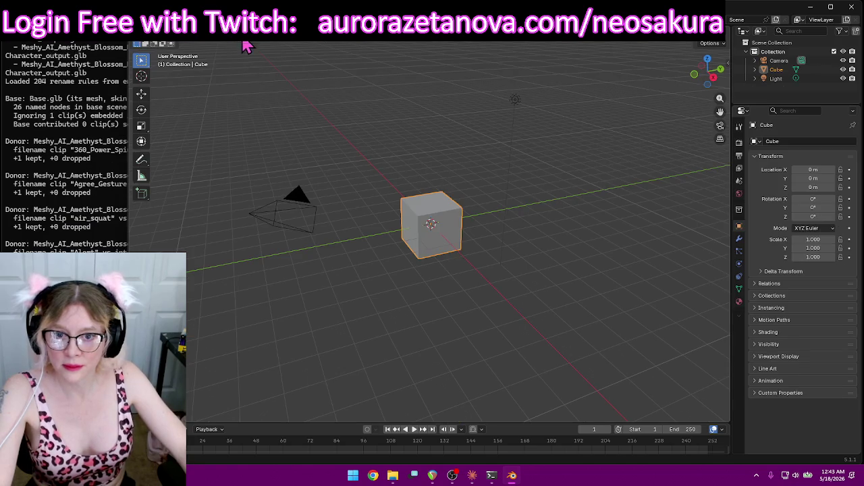
drag(250, 308, 531, 84)
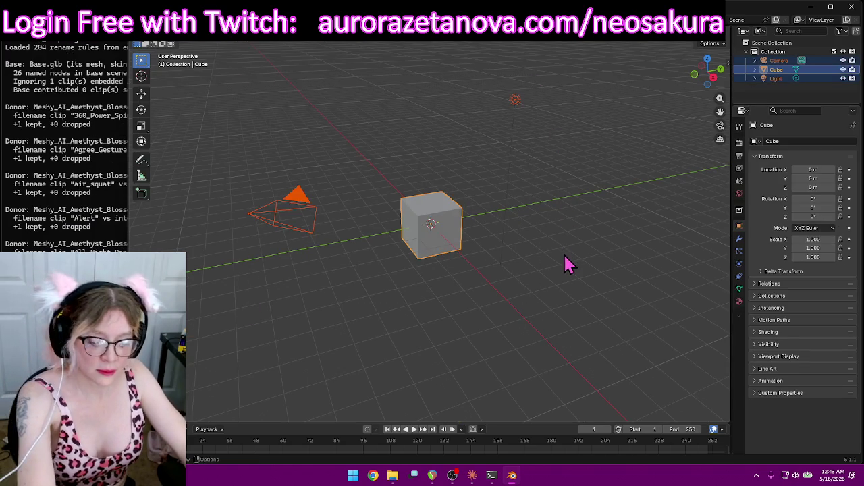
key(Delete)
Import the Crimson Ember dragon glb from Downloads\Sinister as glTF 2.0
click(151, 33)
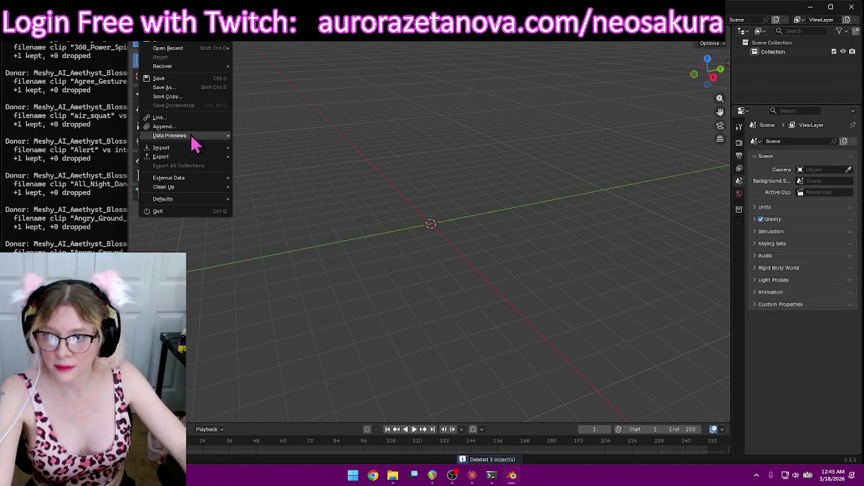
mouse_move(161, 147)
click(283, 239)
click(144, 160)
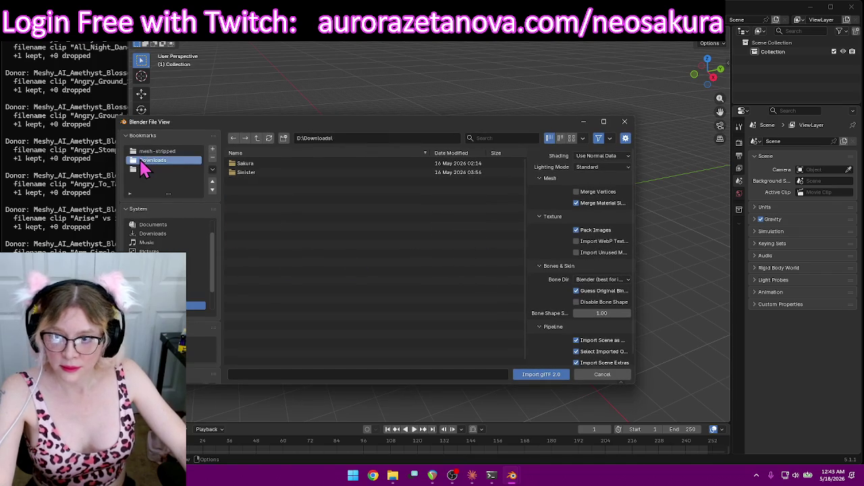
click(269, 173)
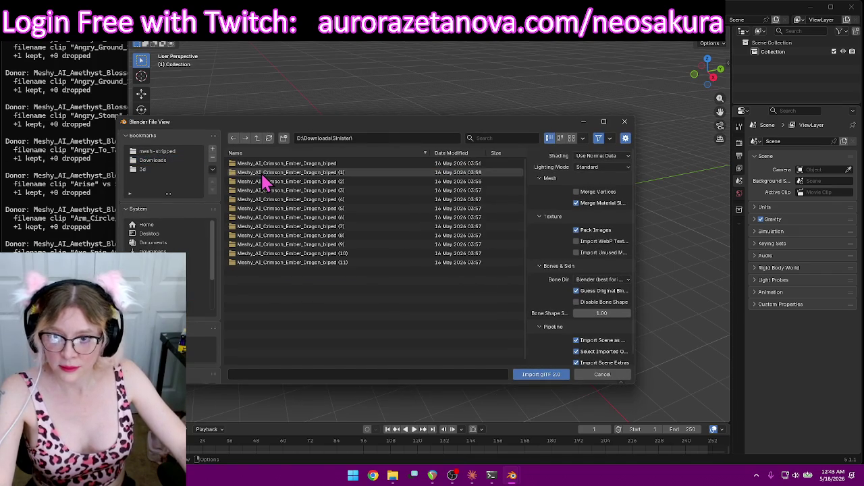
double_click(325, 166)
double_click(336, 165)
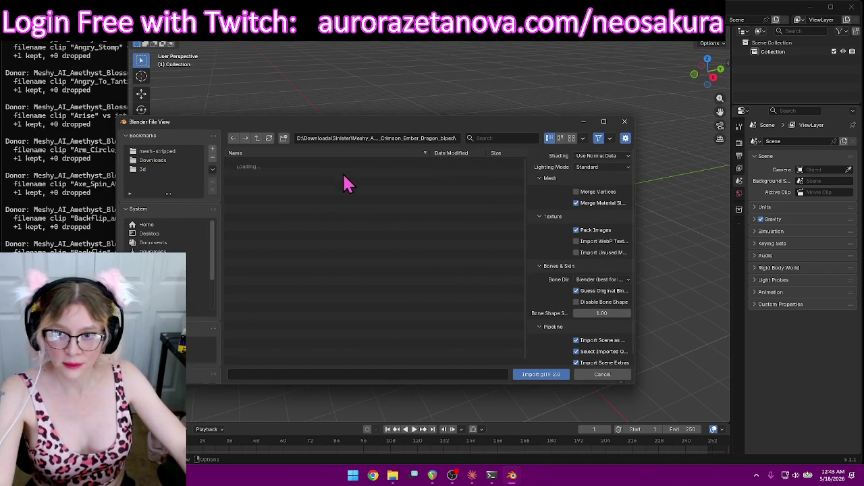
double_click(367, 345)
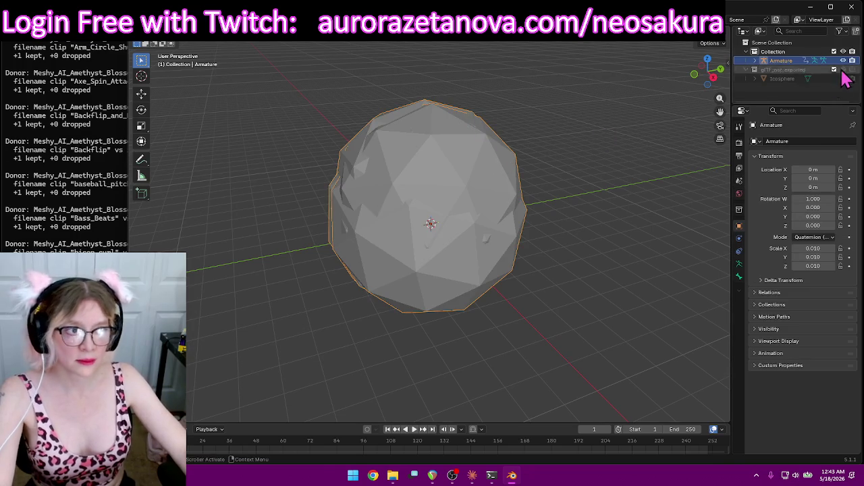
click(842, 79)
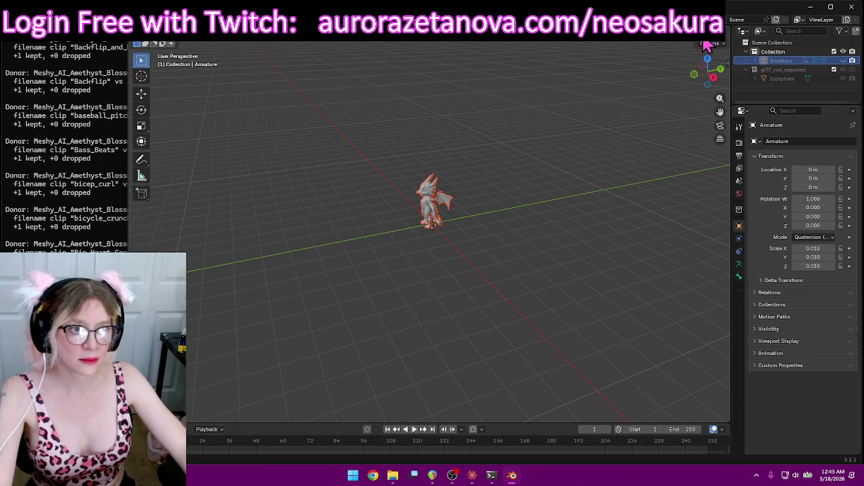
Orbit and zoom the view to face the glowing red dragon standing at the origin
click(629, 242)
middle_drag(455, 247, 525, 241)
scroll(525, 241, up, 2)
scroll(573, 164, up, 4)
scroll(588, 139, up, 3)
scroll(592, 248, up, 1)
mouse_move(595, 252)
middle_down()
mouse_move(596, 209)
mouse_move(604, 311)
mouse_move(613, 274)
mouse_move(611, 284)
middle_up()
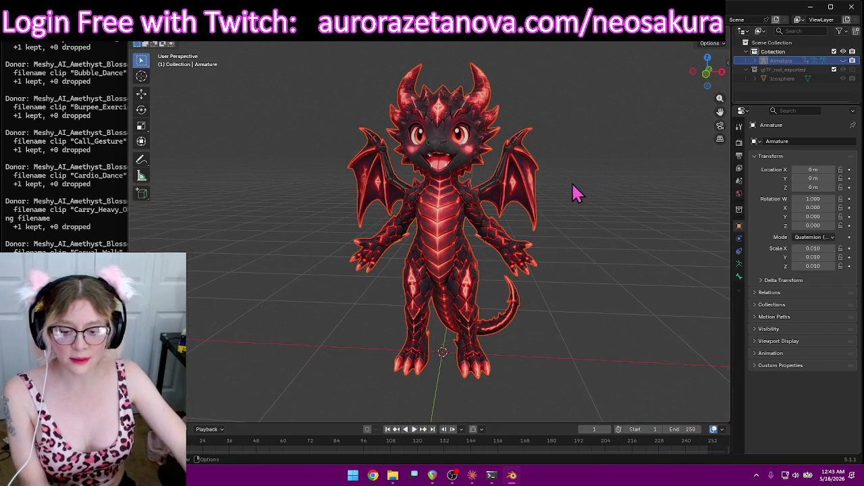
middle_drag(574, 195, 571, 209)
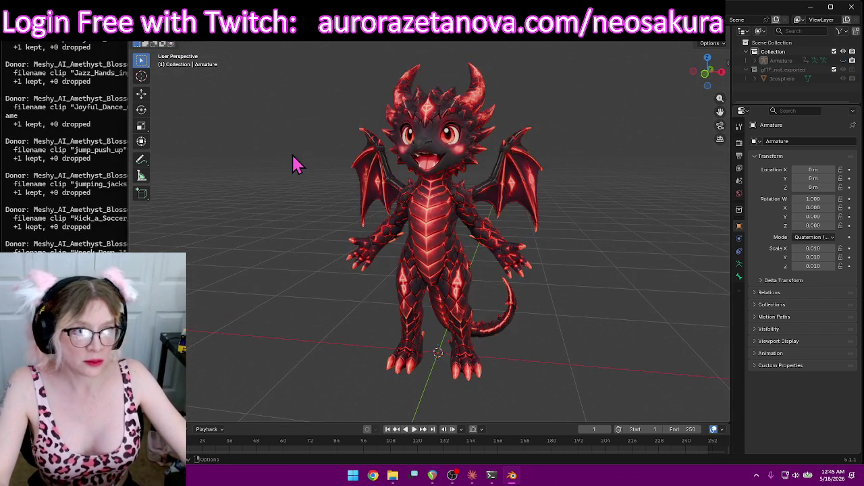
click(418, 146)
In Edit Mode, merge char1's vertices By Distance, then return to Object Mode
click(180, 43)
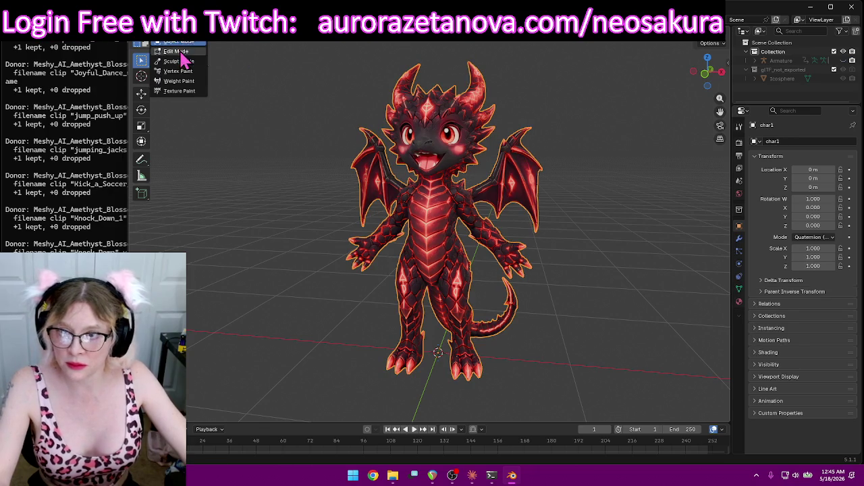
click(180, 54)
key(m)
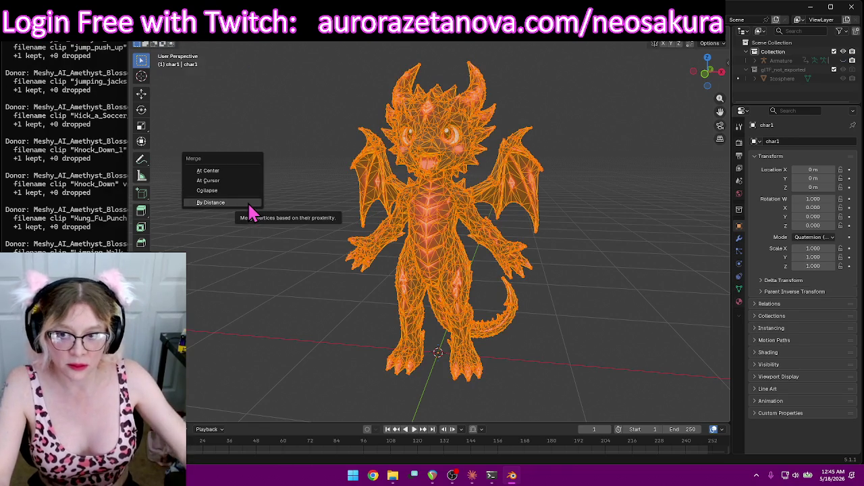
click(249, 205)
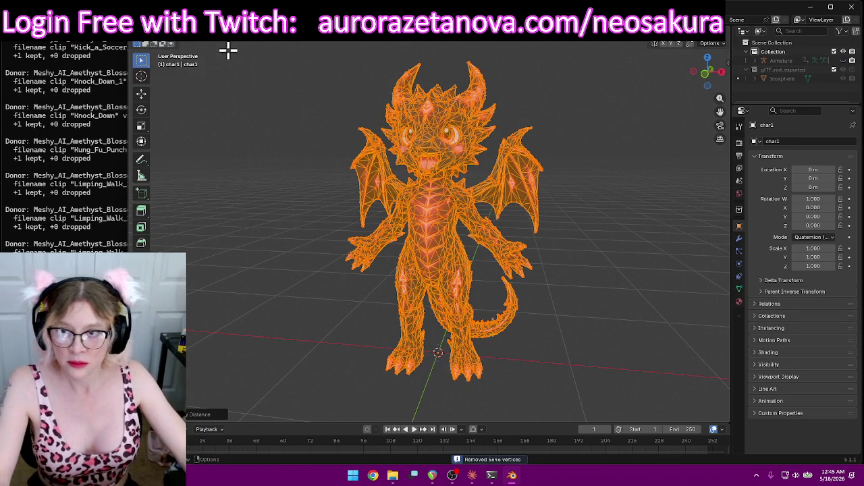
click(181, 44)
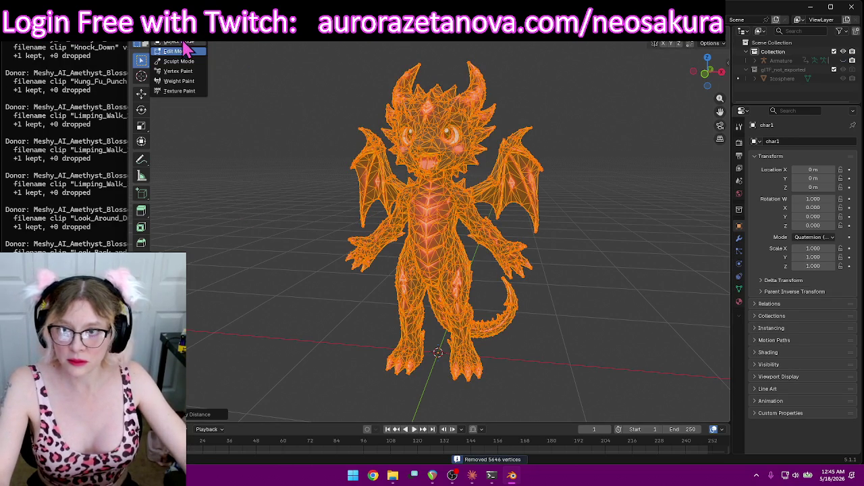
click(178, 49)
Expand the Armature in the Outliner and reselect the char1 dragon mesh
mouse_move(311, 125)
middle_down()
mouse_move(335, 149)
mouse_move(385, 121)
middle_up()
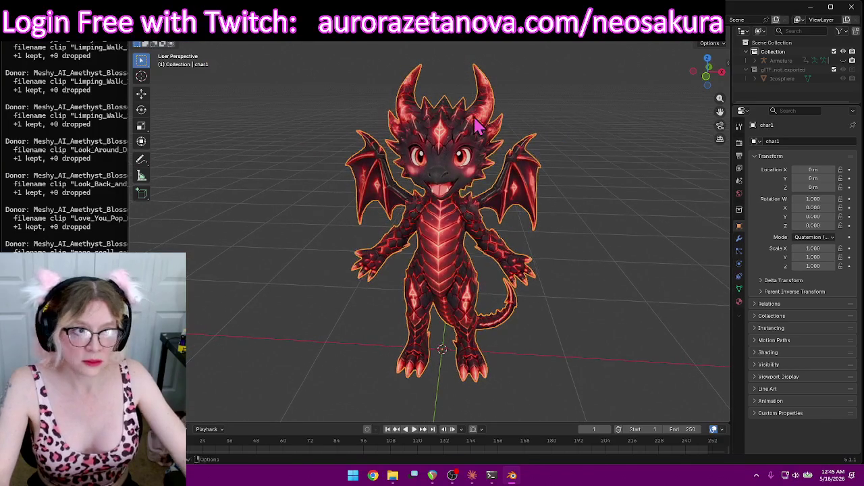
click(755, 60)
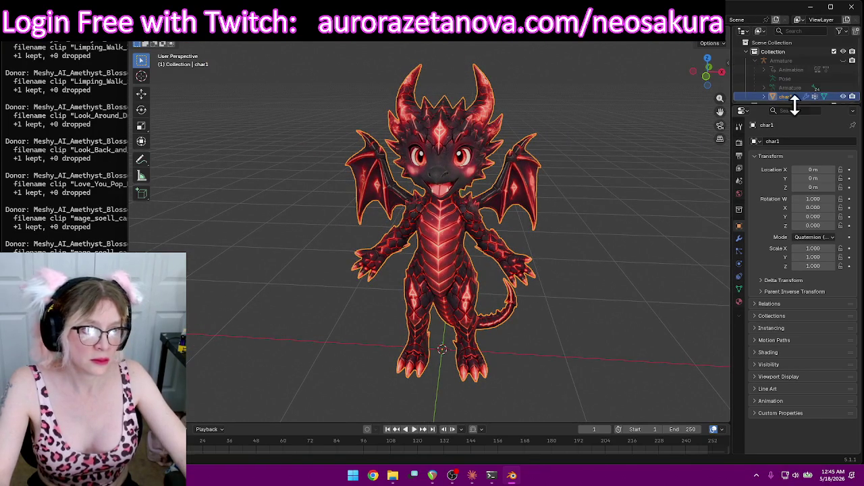
click(801, 88)
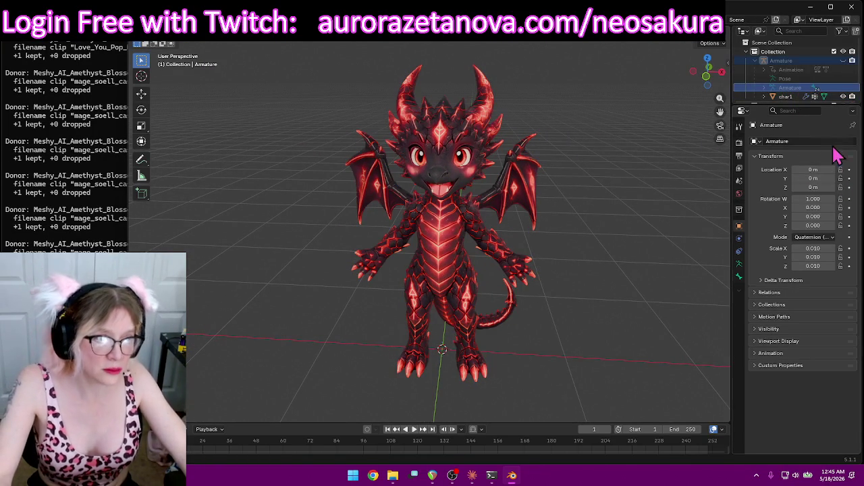
click(795, 98)
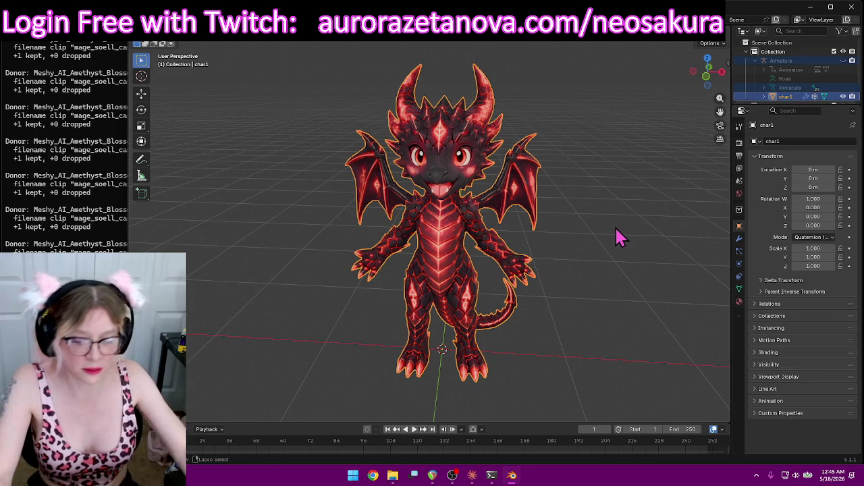
key(ctrl+Tab)
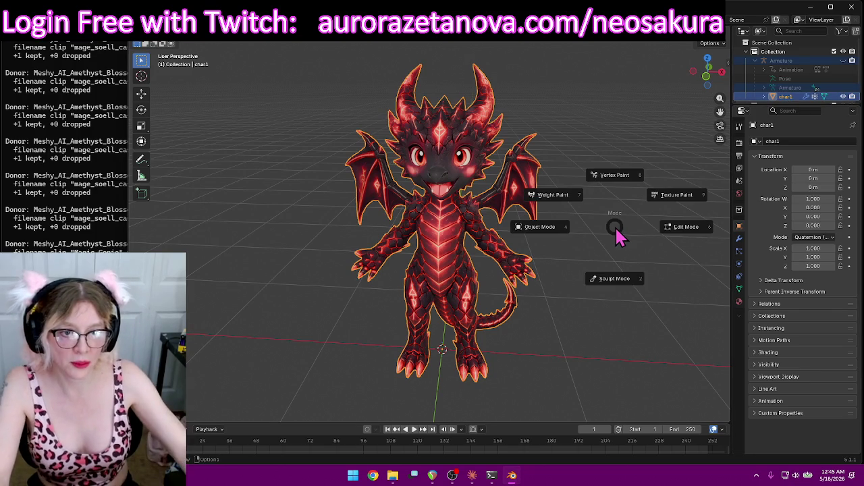
Enter Weight Paint mode and choose the Hips vertex group to view its weights
click(582, 198)
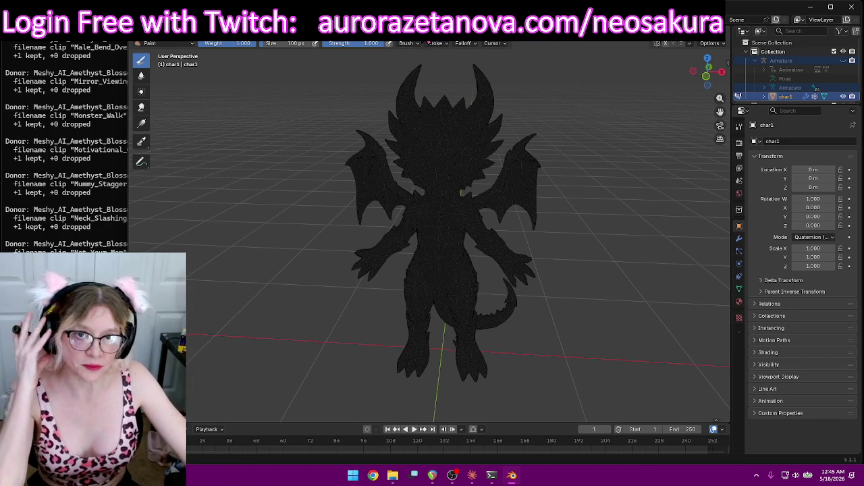
click(427, 44)
scroll(424, 68, up, 2)
scroll(424, 74, up, 2)
scroll(422, 81, up, 2)
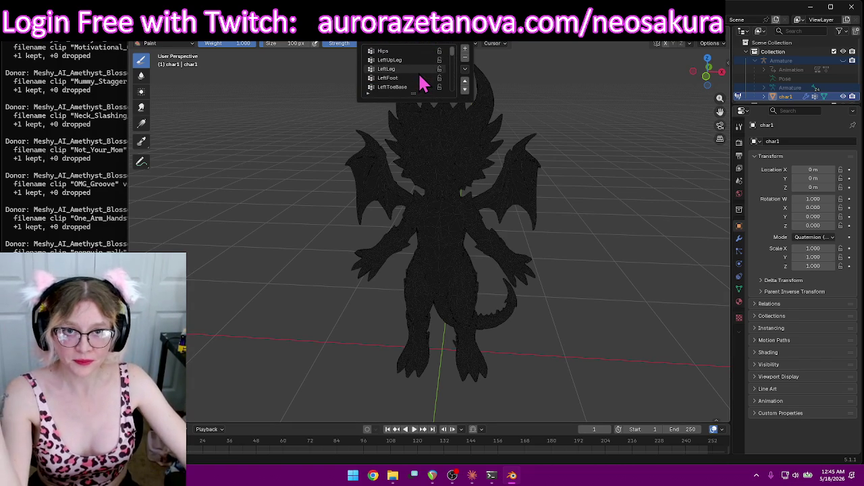
click(415, 52)
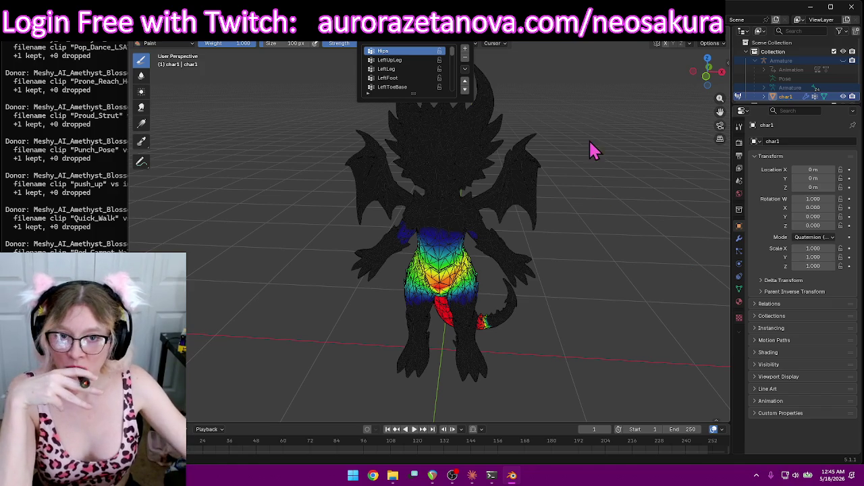
mouse_move(610, 146)
middle_down()
mouse_move(555, 147)
mouse_move(629, 156)
middle_up()
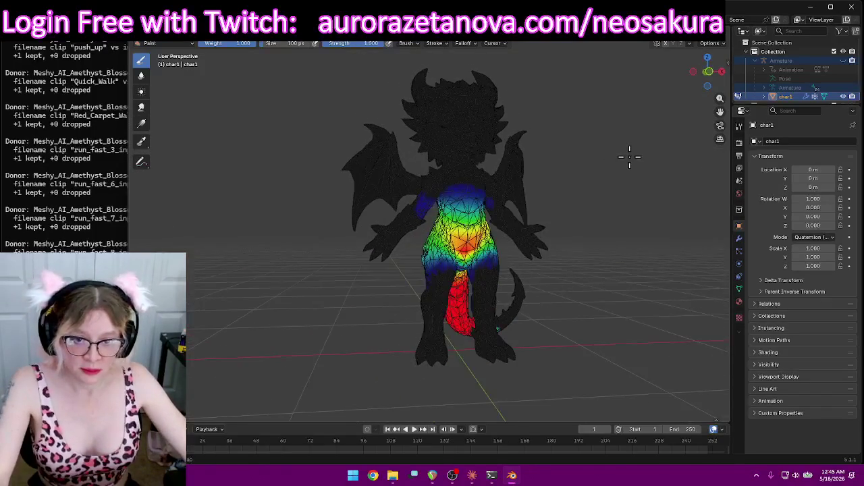
scroll(635, 172, up, 2)
scroll(645, 189, up, 2)
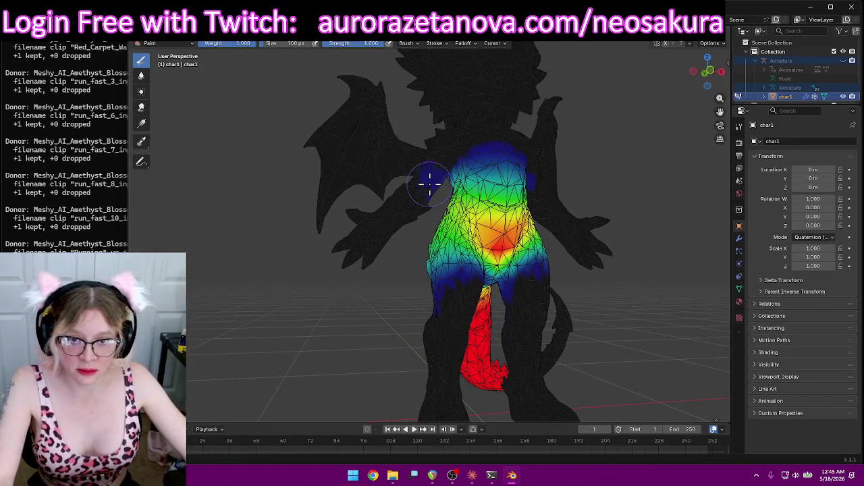
scroll(424, 170, up, 1)
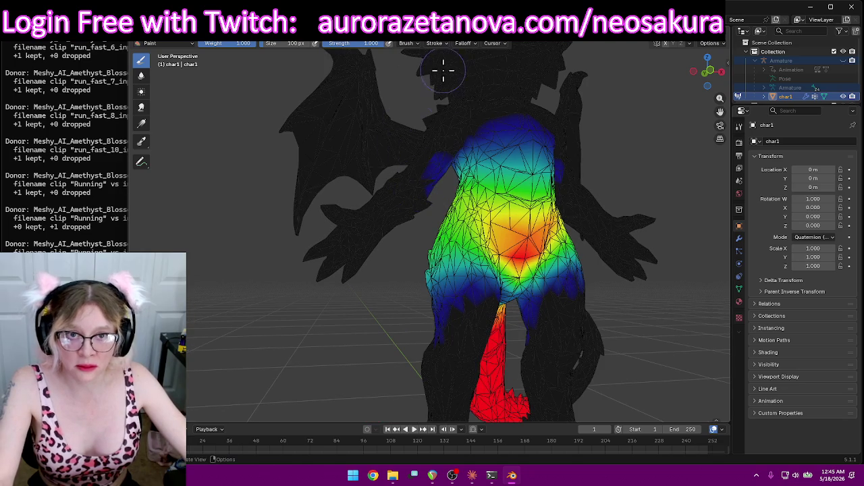